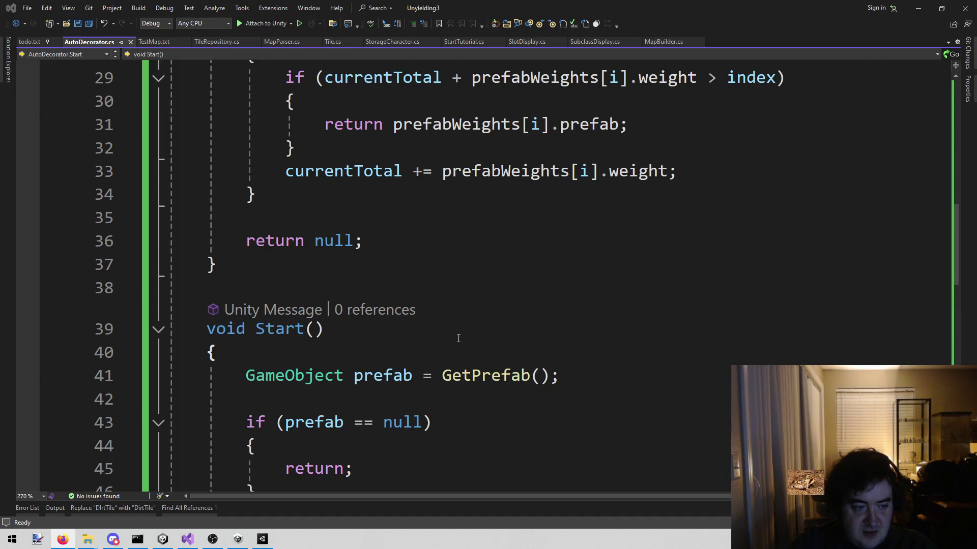
Finish reviewing the weighted GetPrefab method in AutoDecorator.cs and leave Visual Studio
{"action": "left_click", "coordinate": [420, 266]}
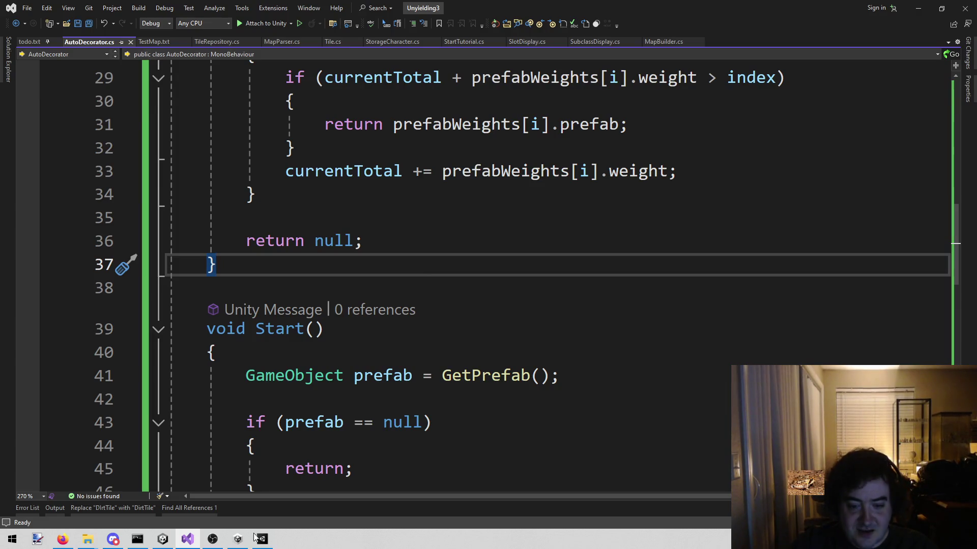
{"action": "mouse_move", "coordinate": [231, 529]}
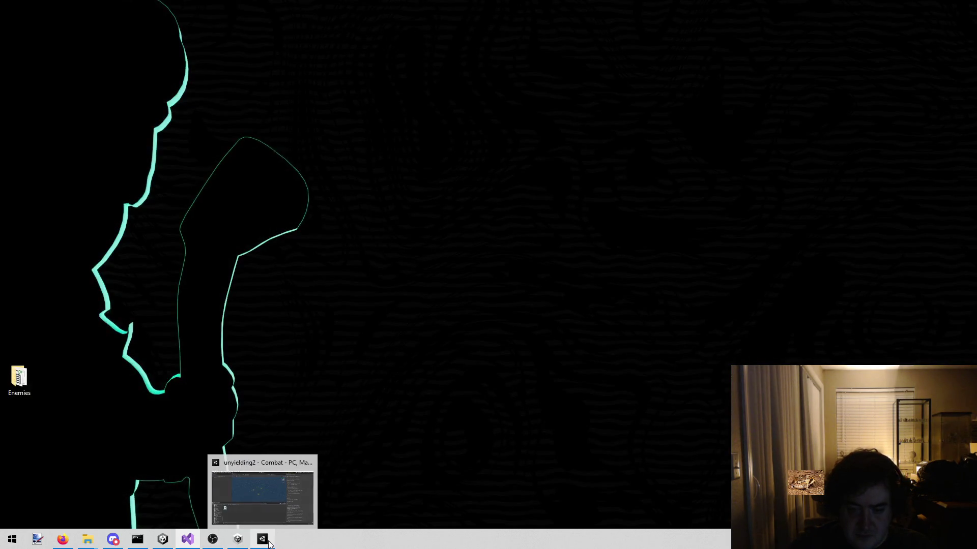
Bring Unity forward and switch to the Unyielding3 project editor window
{"action": "left_click", "coordinate": [263, 540]}
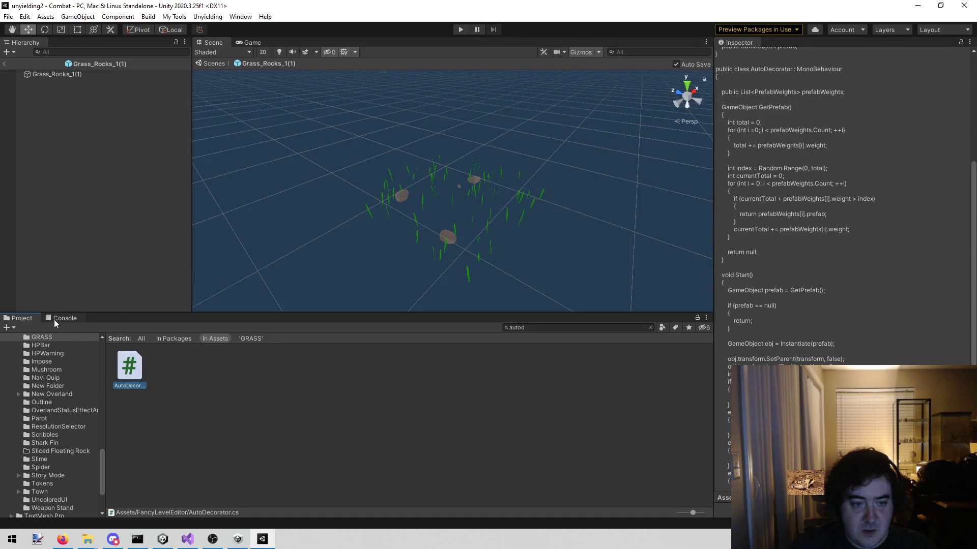
{"action": "left_click", "coordinate": [163, 539]}
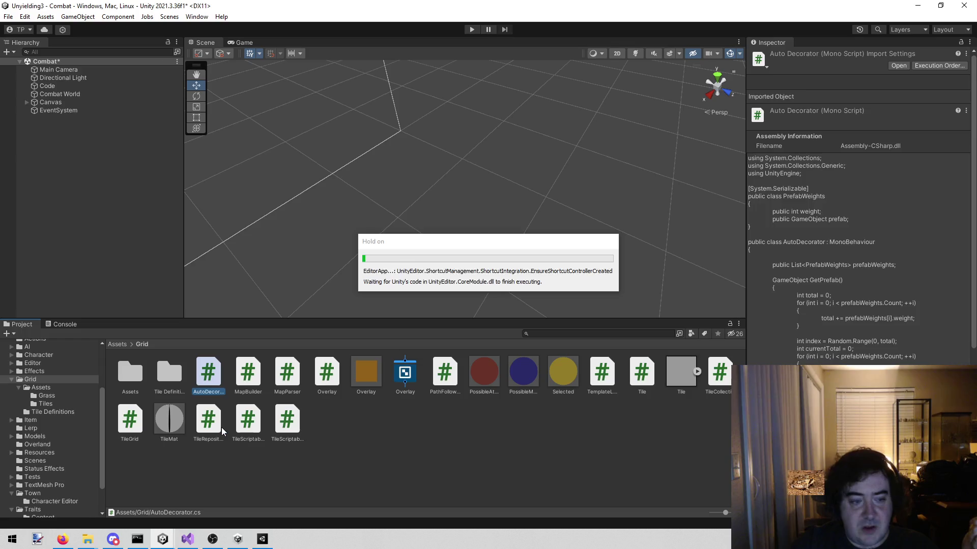
Navigate the Project panel into the Assets/Grid/Assets/Tiles folder
{"action": "left_click", "coordinate": [161, 375]}
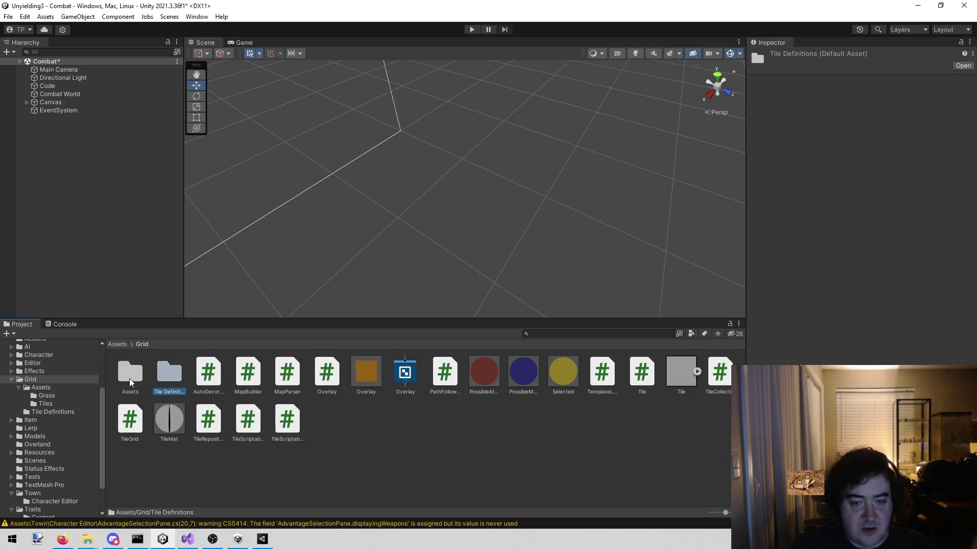
{"action": "double_click", "coordinate": [125, 370]}
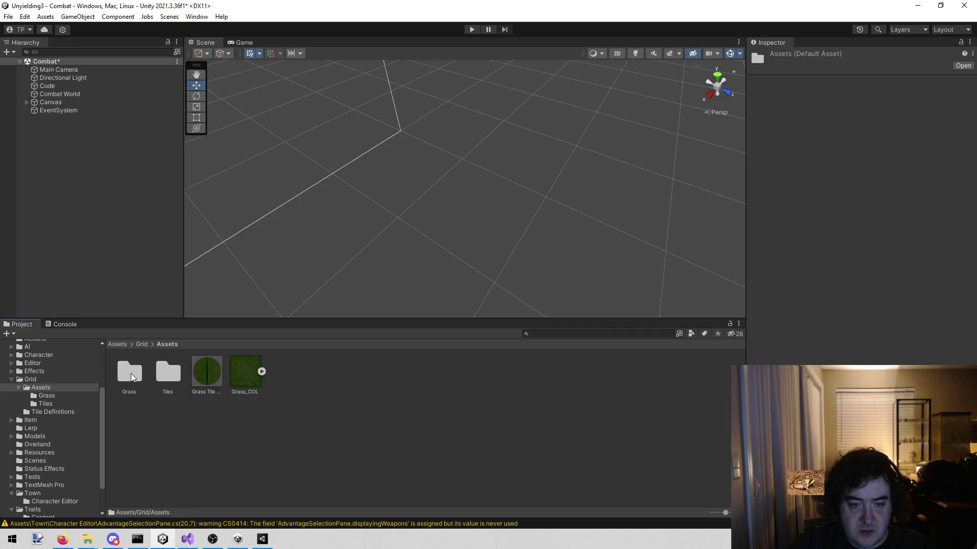
{"action": "double_click", "coordinate": [160, 376]}
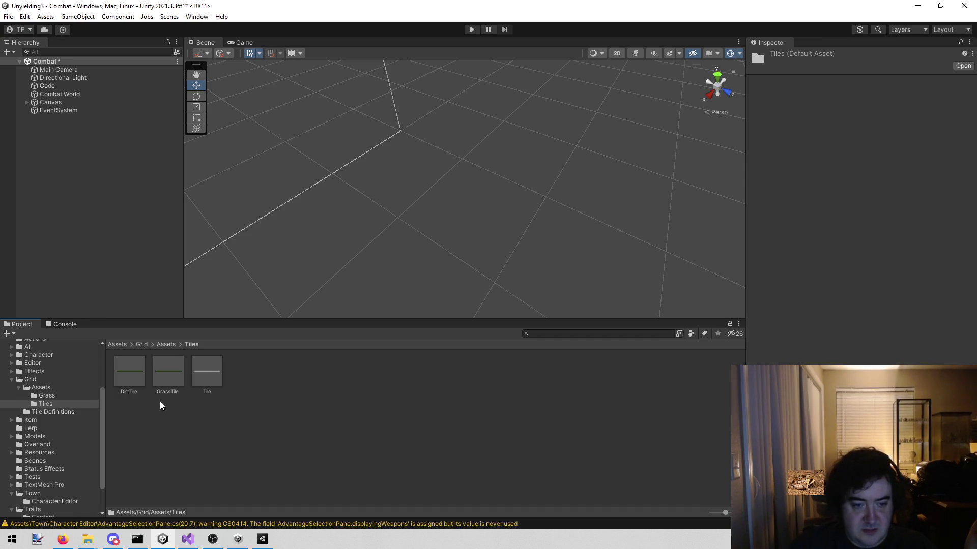
Inspect the GrassTile prefab's collider, rigidbody and Tile script settings
{"action": "left_click", "coordinate": [162, 385]}
{"action": "scroll", "coordinate": [859, 203], "scroll_direction": "down", "scroll_amount": 10}
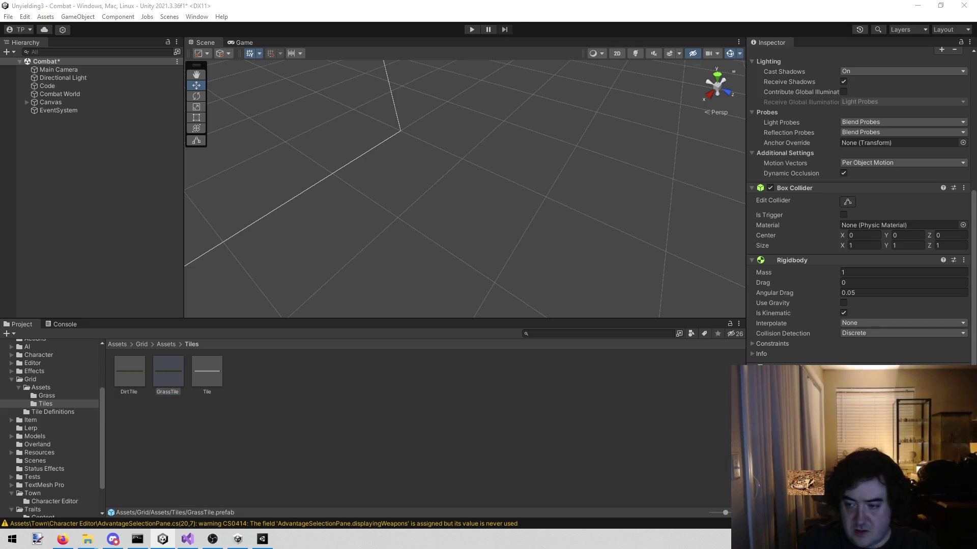
{"action": "scroll", "coordinate": [957, 338], "scroll_direction": "down", "scroll_amount": 2}
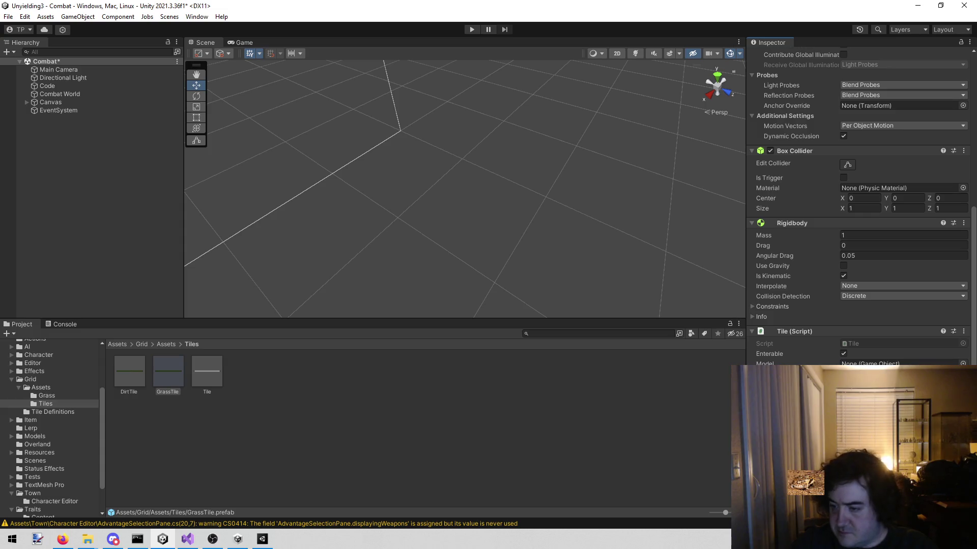
{"action": "scroll", "coordinate": [859, 206], "scroll_direction": "down", "scroll_amount": 2}
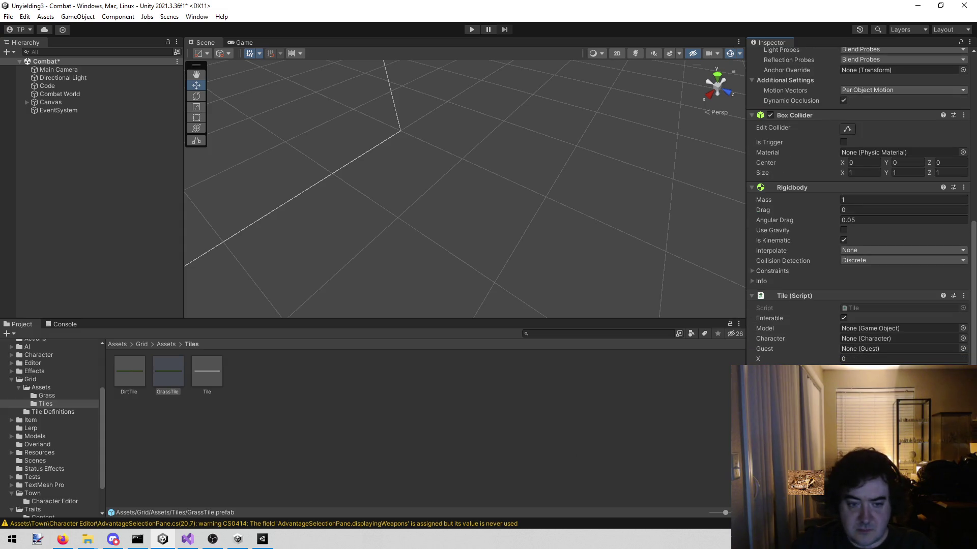
Browse the Grass folder's six GrassRock models and prefabs in the Project panel
{"action": "left_click", "coordinate": [70, 392]}
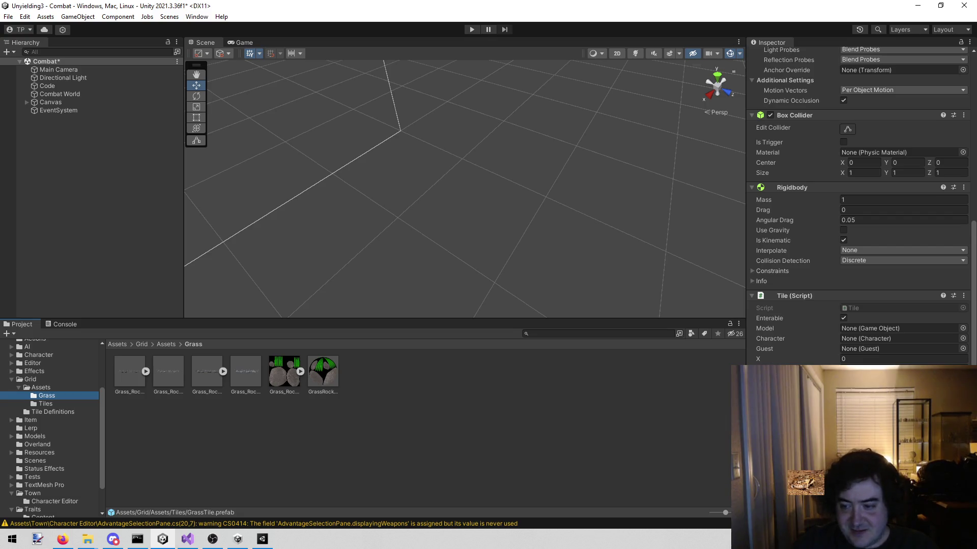
{"action": "scroll", "coordinate": [860, 204], "scroll_direction": "down", "scroll_amount": 1}
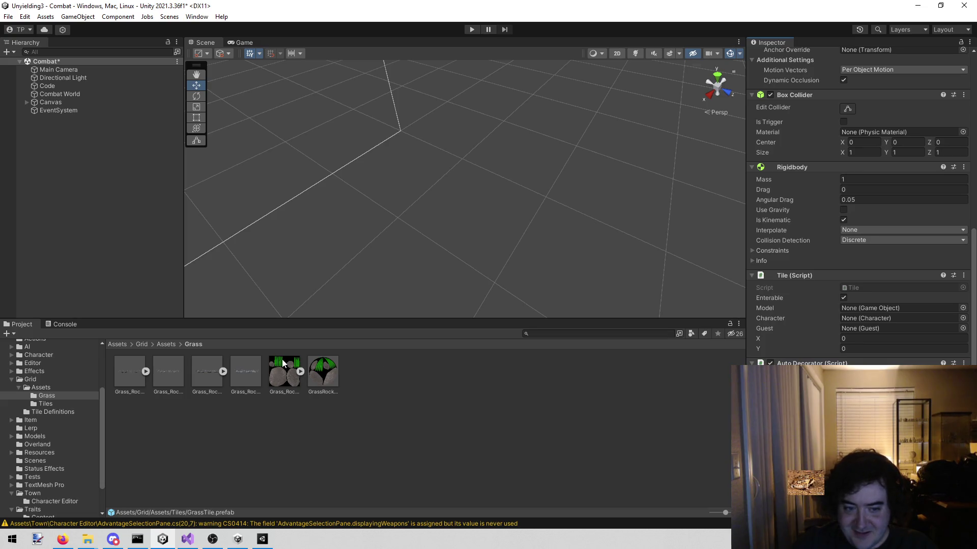
{"action": "left_click", "coordinate": [123, 383]}
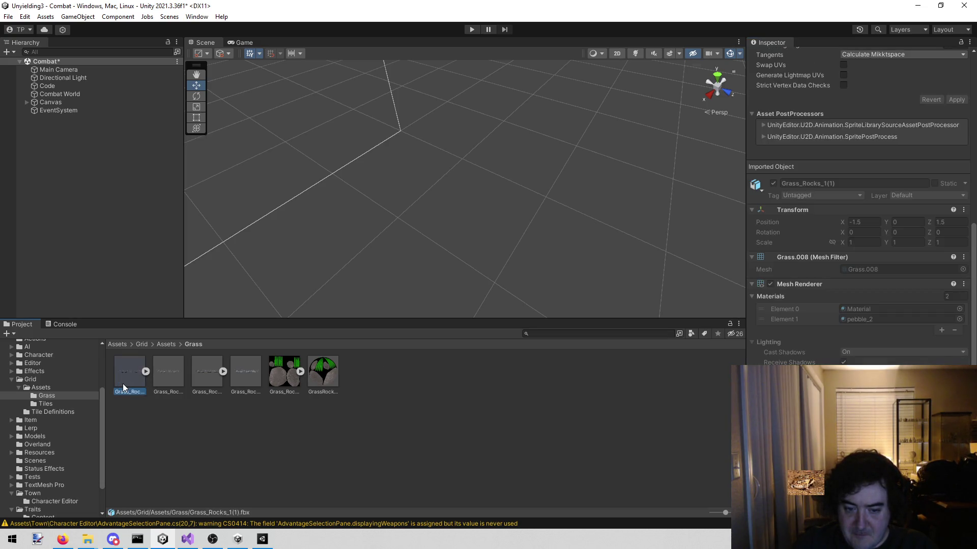
{"action": "left_click", "coordinate": [173, 376]}
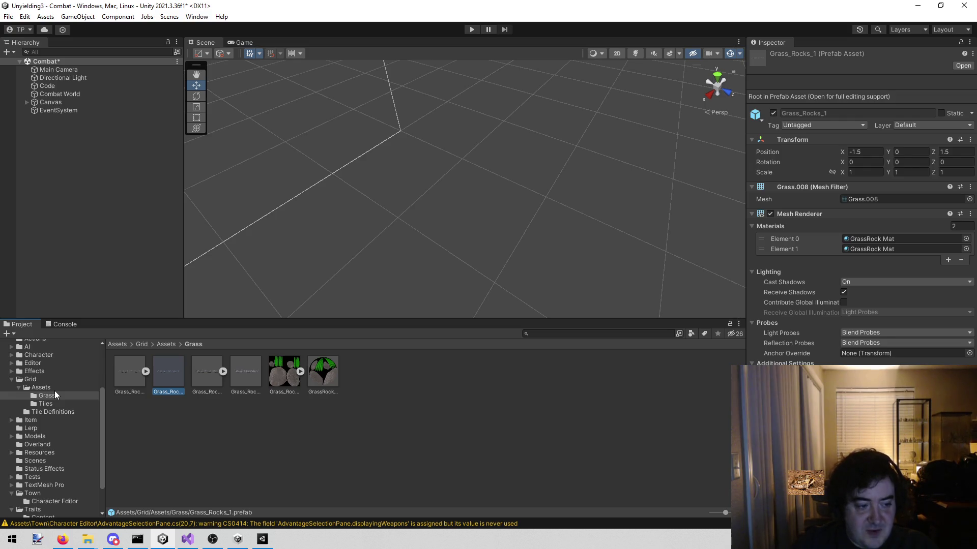
{"action": "left_click", "coordinate": [66, 389]}
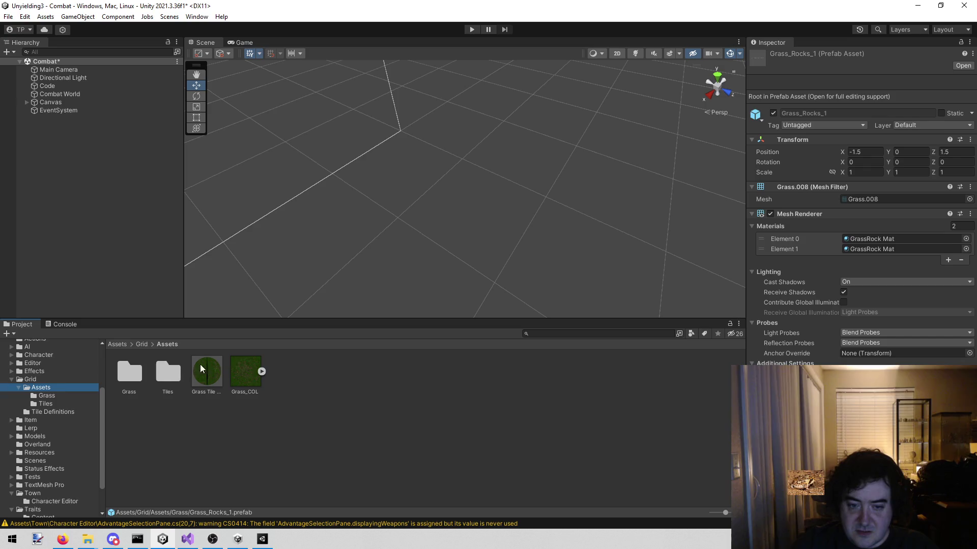
{"action": "double_click", "coordinate": [167, 371]}
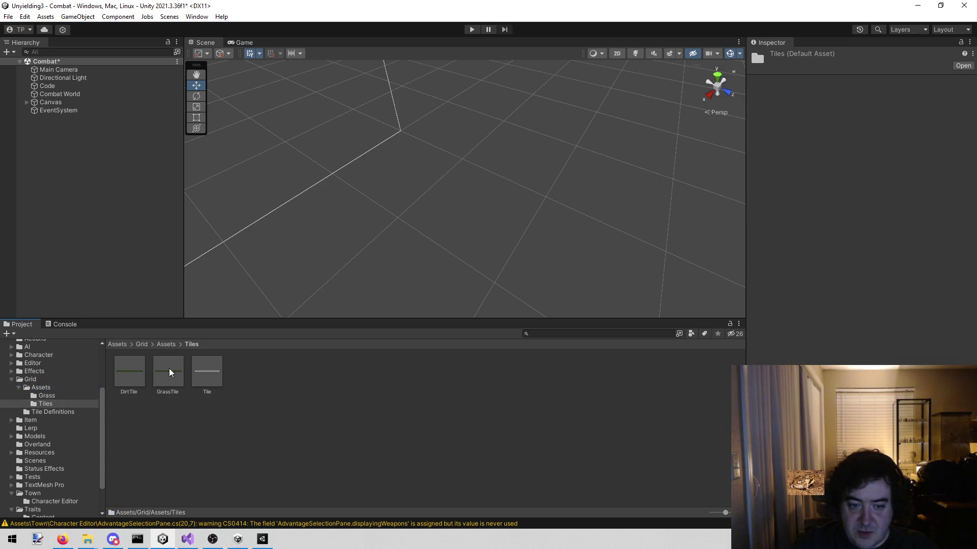
{"action": "left_click", "coordinate": [162, 367]}
{"action": "scroll", "coordinate": [860, 204], "scroll_direction": "down", "scroll_amount": 10}
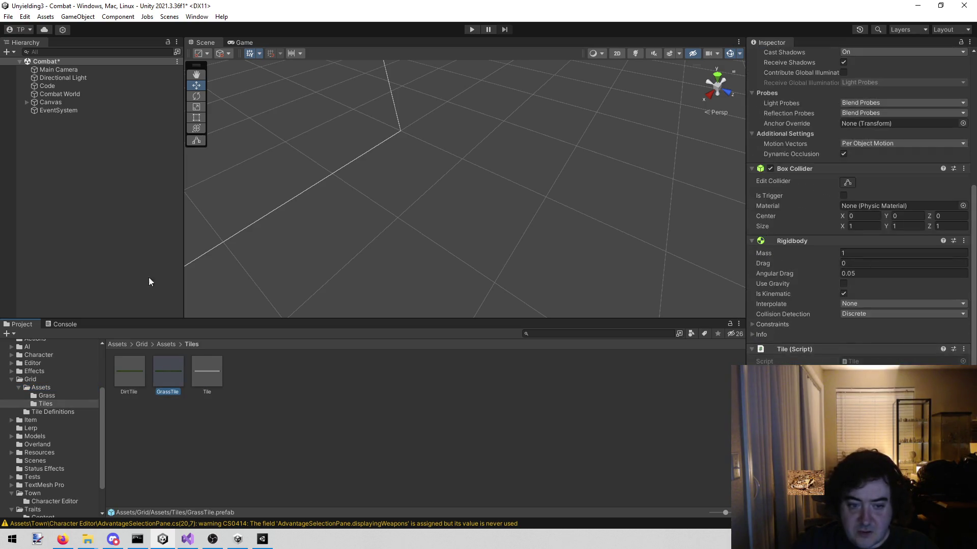
{"action": "scroll", "coordinate": [860, 203], "scroll_direction": "down", "scroll_amount": 3}
{"action": "left_click", "coordinate": [859, 204]}
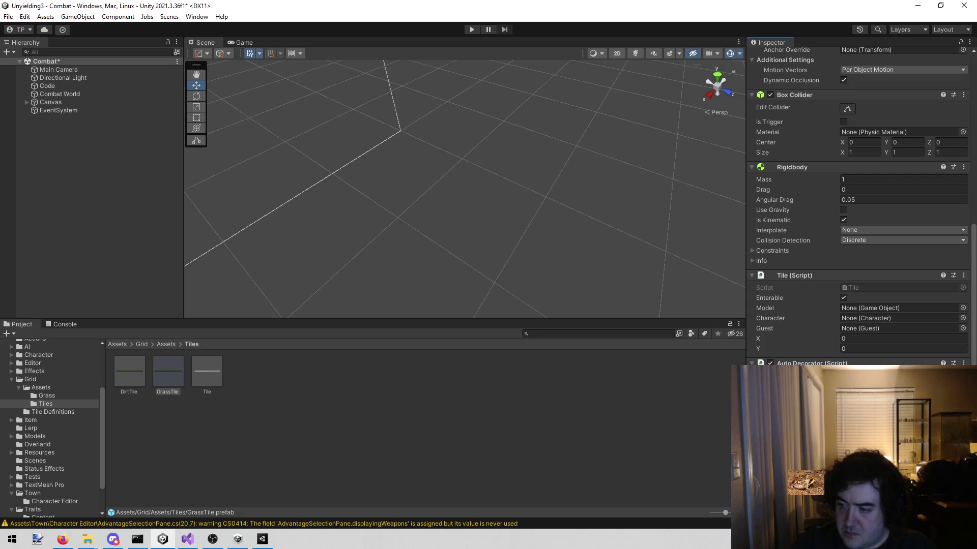
{"action": "left_click", "coordinate": [62, 395]}
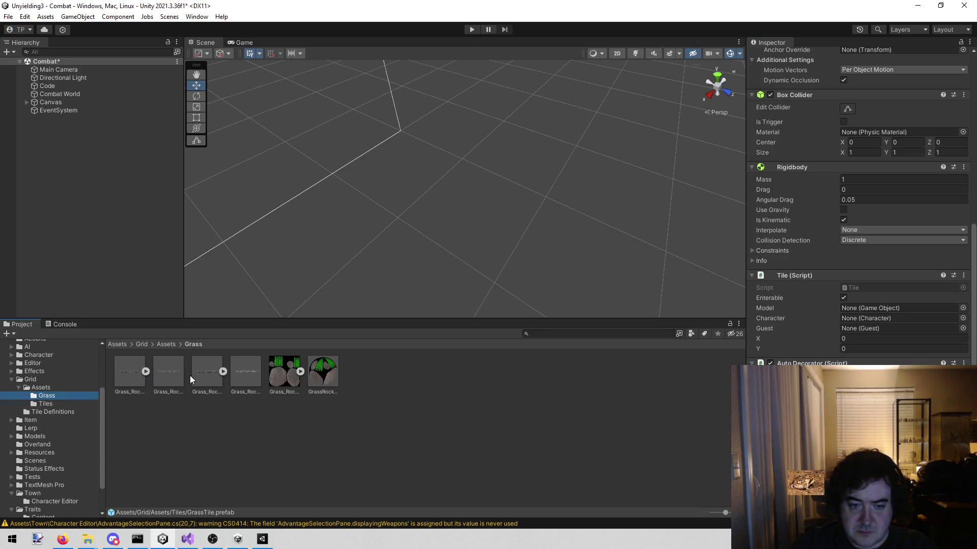
{"action": "left_click", "coordinate": [166, 375]}
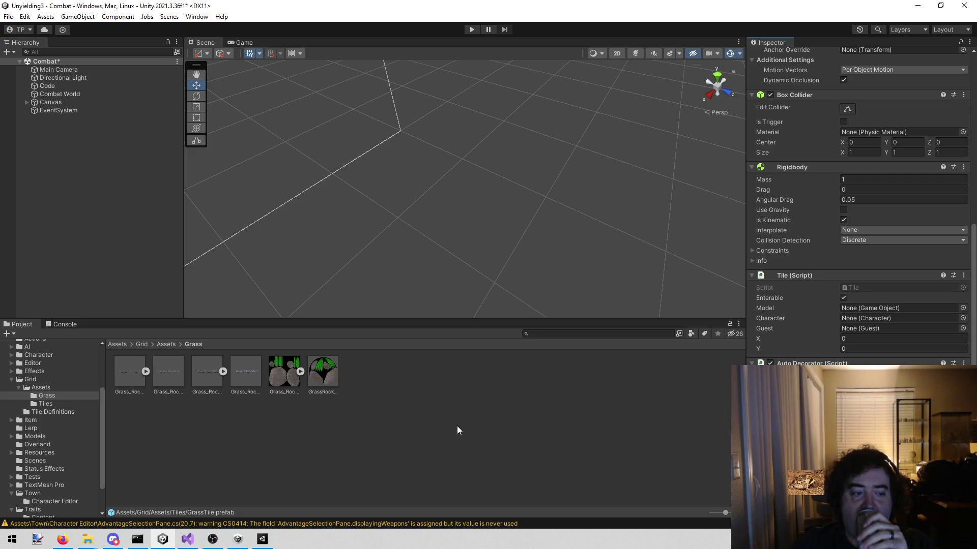
{"action": "key", "text": "alt+Tab"}
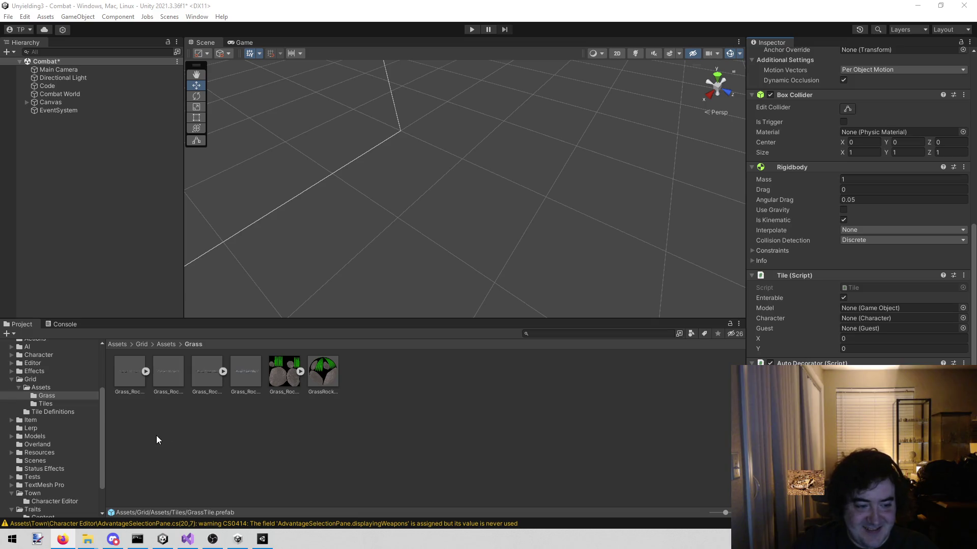
{"action": "left_click", "coordinate": [247, 460]}
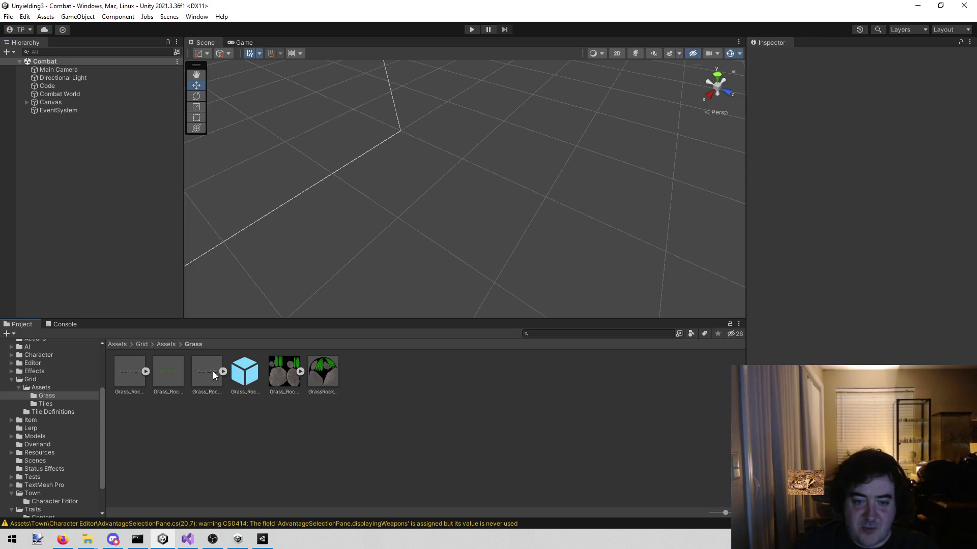
Run the Combat scene in Play mode
{"action": "left_click", "coordinate": [472, 30]}
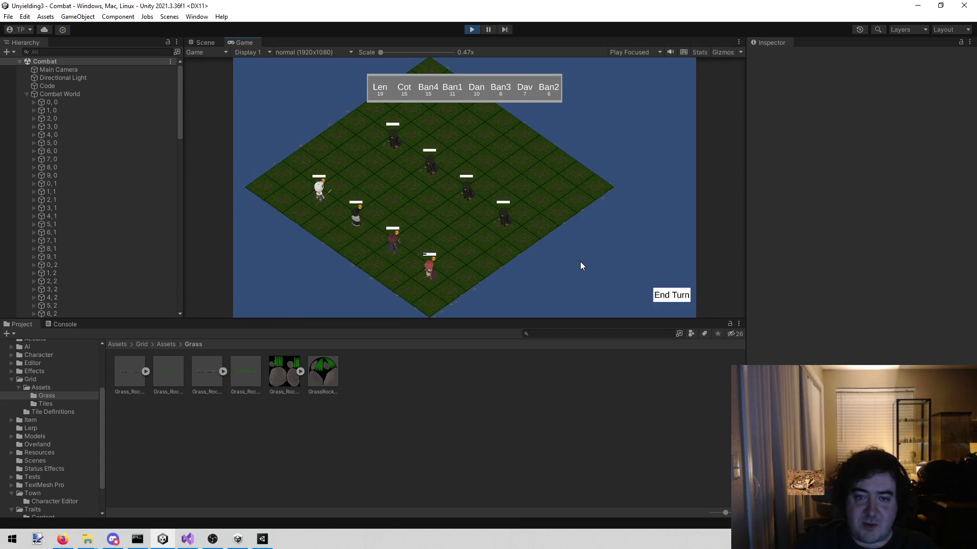
In the Scene view, orbit below the grid and select Grass_Rocks_1(Clone) on tile 7, 1
{"action": "left_click", "coordinate": [206, 42]}
{"action": "mouse_move", "coordinate": [333, 154]}
{"action": "left_mouse_down"}
{"action": "mouse_move", "coordinate": [99, 100]}
{"action": "mouse_move", "coordinate": [289, 35]}
{"action": "mouse_move", "coordinate": [402, 540]}
{"action": "mouse_move", "coordinate": [541, 22]}
{"action": "mouse_move", "coordinate": [495, 531]}
{"action": "mouse_move", "coordinate": [517, 547]}
{"action": "mouse_move", "coordinate": [524, 50]}
{"action": "mouse_move", "coordinate": [555, 51]}
{"action": "mouse_move", "coordinate": [645, 18]}
{"action": "mouse_move", "coordinate": [588, 32]}
{"action": "mouse_move", "coordinate": [626, 19]}
{"action": "mouse_move", "coordinate": [654, 541]}
{"action": "mouse_move", "coordinate": [651, 43]}
{"action": "mouse_move", "coordinate": [645, 541]}
{"action": "mouse_move", "coordinate": [628, 56]}
{"action": "mouse_move", "coordinate": [617, 540]}
{"action": "mouse_move", "coordinate": [465, 512]}
{"action": "mouse_move", "coordinate": [449, 534]}
{"action": "mouse_move", "coordinate": [484, 11]}
{"action": "mouse_move", "coordinate": [335, 35]}
{"action": "mouse_move", "coordinate": [282, 25]}
{"action": "mouse_move", "coordinate": [343, 56]}
{"action": "mouse_move", "coordinate": [444, 148]}
{"action": "left_mouse_up"}
{"action": "left_click", "coordinate": [426, 122]}
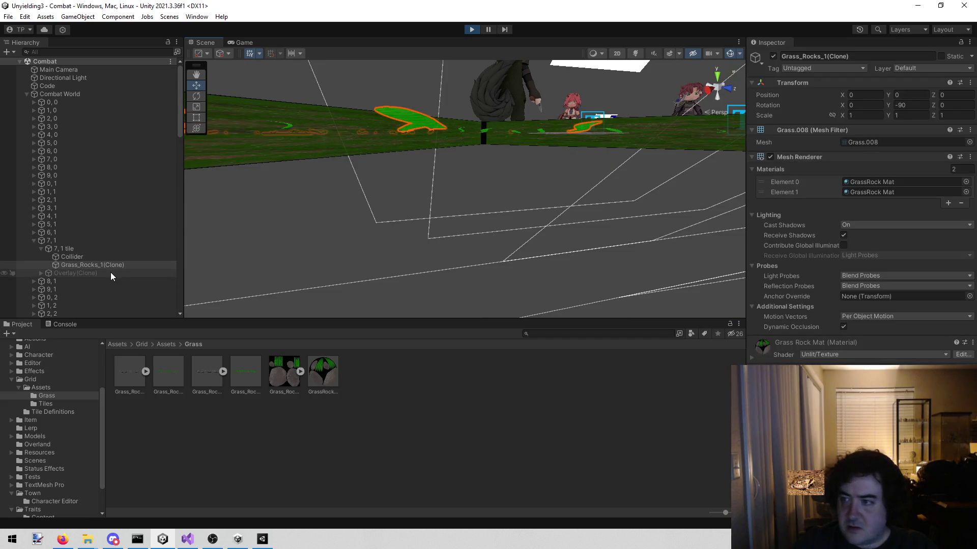
{"action": "mouse_move", "coordinate": [419, 192]}
{"action": "left_mouse_down"}
{"action": "mouse_move", "coordinate": [425, 212]}
{"action": "mouse_move", "coordinate": [460, 207]}
{"action": "mouse_move", "coordinate": [563, 252]}
{"action": "mouse_move", "coordinate": [653, 251]}
{"action": "left_mouse_up"}
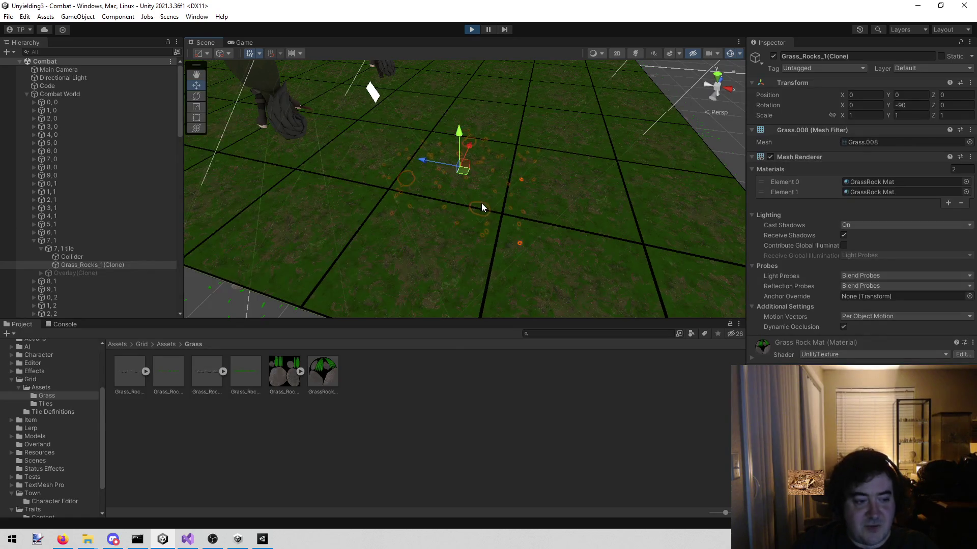
{"action": "mouse_move", "coordinate": [437, 231]}
{"action": "left_mouse_down"}
{"action": "mouse_move", "coordinate": [458, 204]}
{"action": "mouse_move", "coordinate": [433, 157]}
{"action": "mouse_move", "coordinate": [374, 188]}
{"action": "mouse_move", "coordinate": [448, 168]}
{"action": "mouse_move", "coordinate": [524, 167]}
{"action": "mouse_move", "coordinate": [517, 132]}
{"action": "left_mouse_up"}
{"action": "left_click", "coordinate": [517, 132]}
{"action": "mouse_move", "coordinate": [504, 73]}
{"action": "left_mouse_down"}
{"action": "mouse_move", "coordinate": [515, 114]}
{"action": "mouse_move", "coordinate": [535, 118]}
{"action": "mouse_move", "coordinate": [538, 91]}
{"action": "mouse_move", "coordinate": [552, 89]}
{"action": "mouse_move", "coordinate": [532, 71]}
{"action": "mouse_move", "coordinate": [496, 60]}
{"action": "mouse_move", "coordinate": [482, 78]}
{"action": "left_mouse_up"}
{"action": "scroll", "coordinate": [122, 279], "scroll_direction": "down", "scroll_amount": 2}
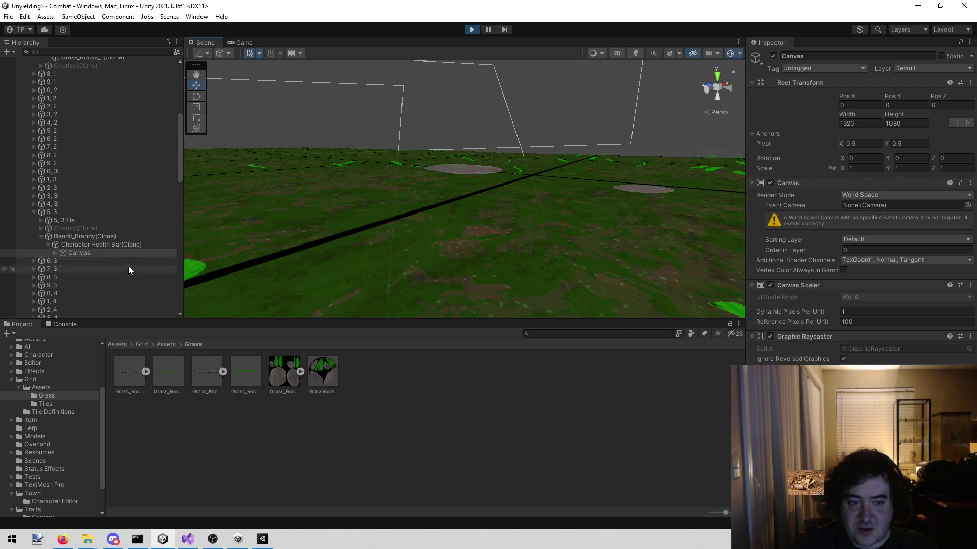
{"action": "left_click", "coordinate": [467, 169]}
{"action": "scroll", "coordinate": [51, 170], "scroll_direction": "up", "scroll_amount": 2}
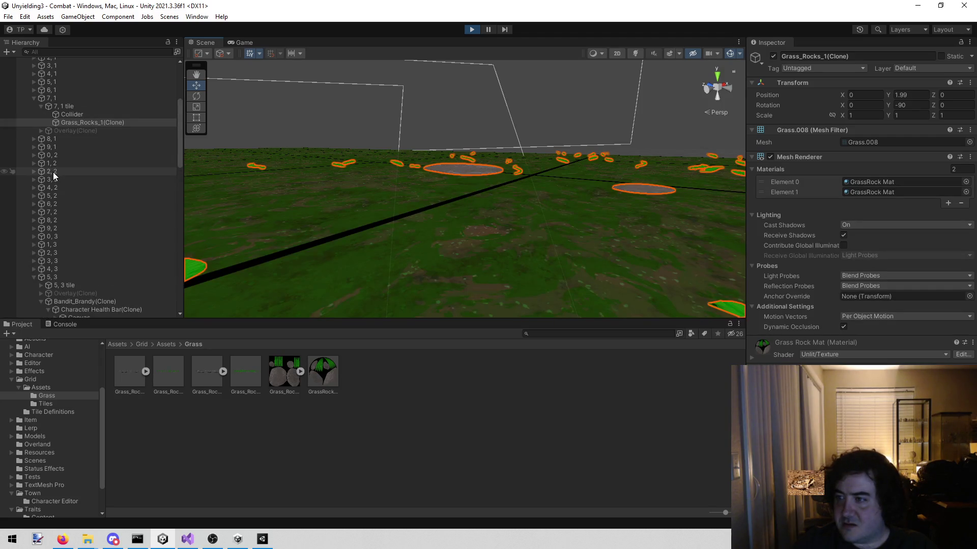
{"action": "mouse_move", "coordinate": [473, 175]}
{"action": "left_mouse_down"}
{"action": "mouse_move", "coordinate": [480, 185]}
{"action": "mouse_move", "coordinate": [413, 270]}
{"action": "mouse_move", "coordinate": [373, 285]}
{"action": "mouse_move", "coordinate": [318, 272]}
{"action": "mouse_move", "coordinate": [393, 157]}
{"action": "mouse_move", "coordinate": [360, 148]}
{"action": "mouse_move", "coordinate": [262, 198]}
{"action": "mouse_move", "coordinate": [327, 185]}
{"action": "mouse_move", "coordinate": [414, 138]}
{"action": "mouse_move", "coordinate": [95, 171]}
{"action": "mouse_move", "coordinate": [17, 200]}
{"action": "mouse_move", "coordinate": [30, 127]}
{"action": "mouse_move", "coordinate": [941, 266]}
{"action": "mouse_move", "coordinate": [971, 280]}
{"action": "mouse_move", "coordinate": [129, 245]}
{"action": "left_mouse_up"}
{"action": "left_click", "coordinate": [899, 105]}
{"action": "type", "text": "0"}
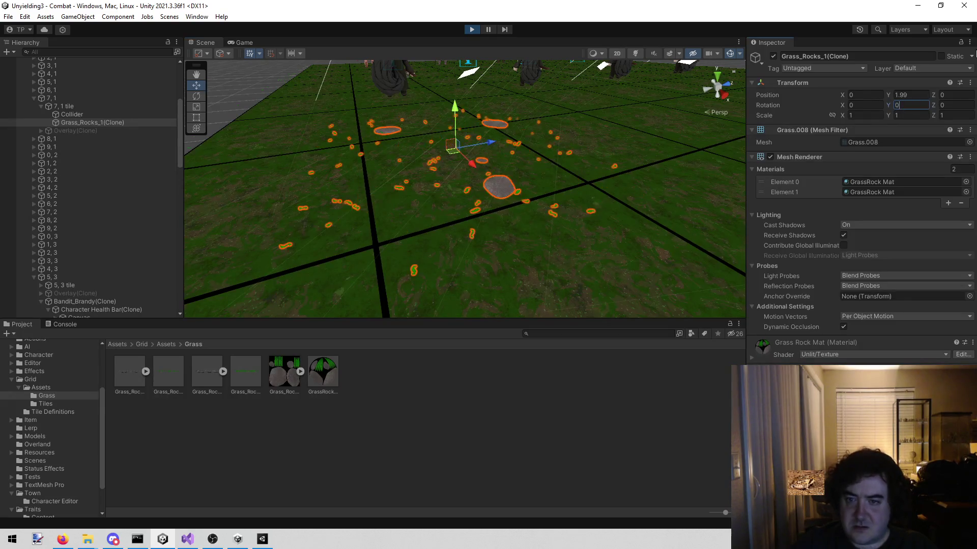
{"action": "left_click_drag", "start_coordinate": [636, 162], "coordinate": [624, 119]}
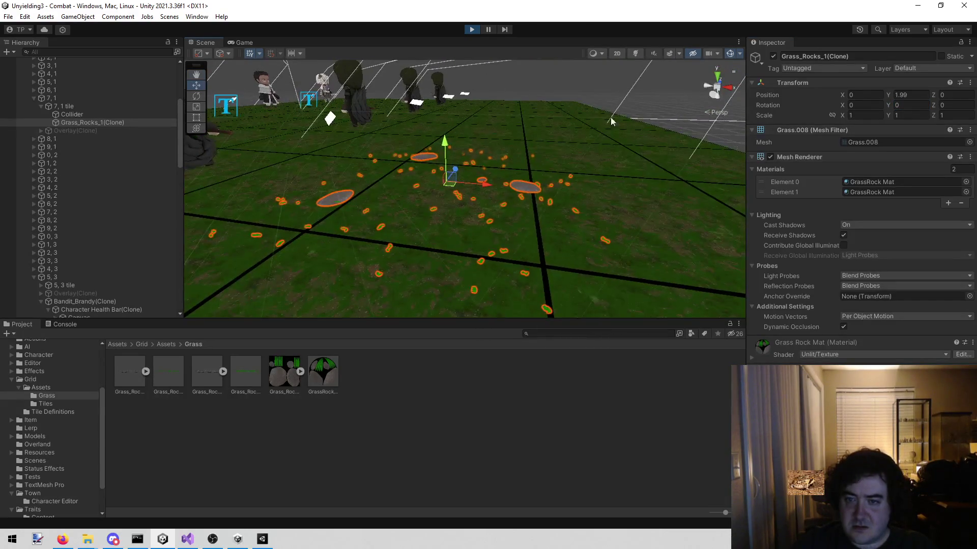
{"action": "left_click", "coordinate": [624, 119]}
{"action": "mouse_move", "coordinate": [529, 88]}
{"action": "left_mouse_down"}
{"action": "mouse_move", "coordinate": [507, 50]}
{"action": "mouse_move", "coordinate": [475, 42]}
{"action": "mouse_move", "coordinate": [341, 48]}
{"action": "mouse_move", "coordinate": [366, 544]}
{"action": "mouse_move", "coordinate": [403, 537]}
{"action": "mouse_move", "coordinate": [422, 6]}
{"action": "mouse_move", "coordinate": [450, 15]}
{"action": "mouse_move", "coordinate": [454, 48]}
{"action": "left_mouse_up"}
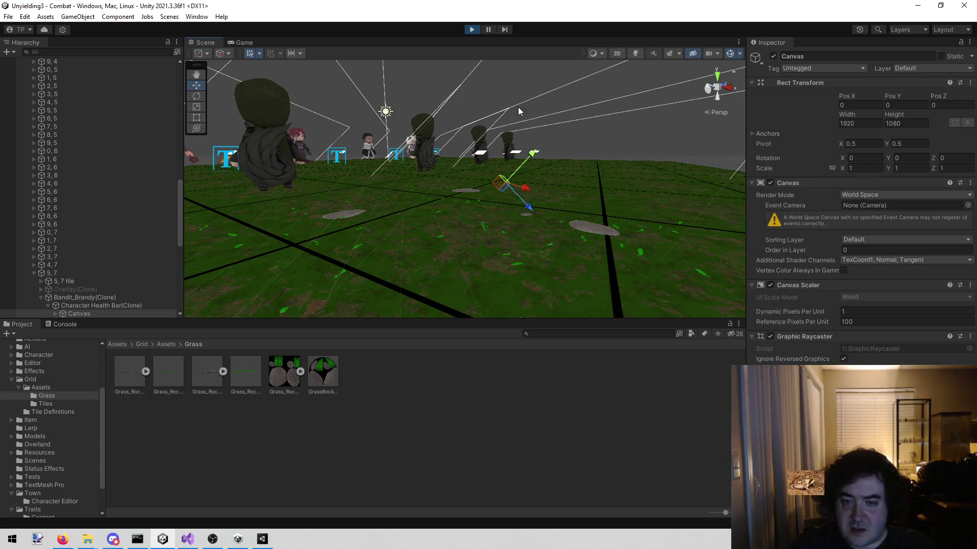
{"action": "left_click", "coordinate": [589, 228]}
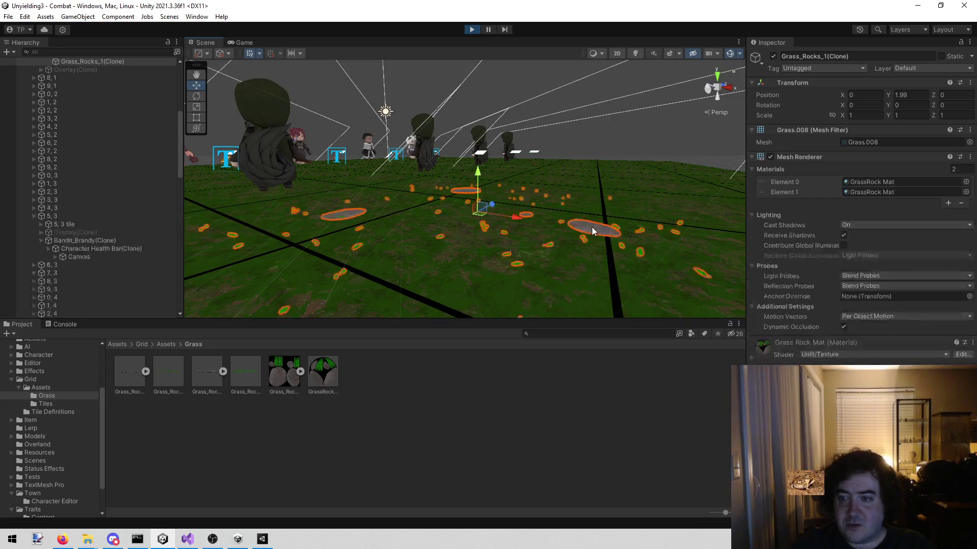
{"action": "scroll", "coordinate": [52, 215], "scroll_direction": "up", "scroll_amount": 4}
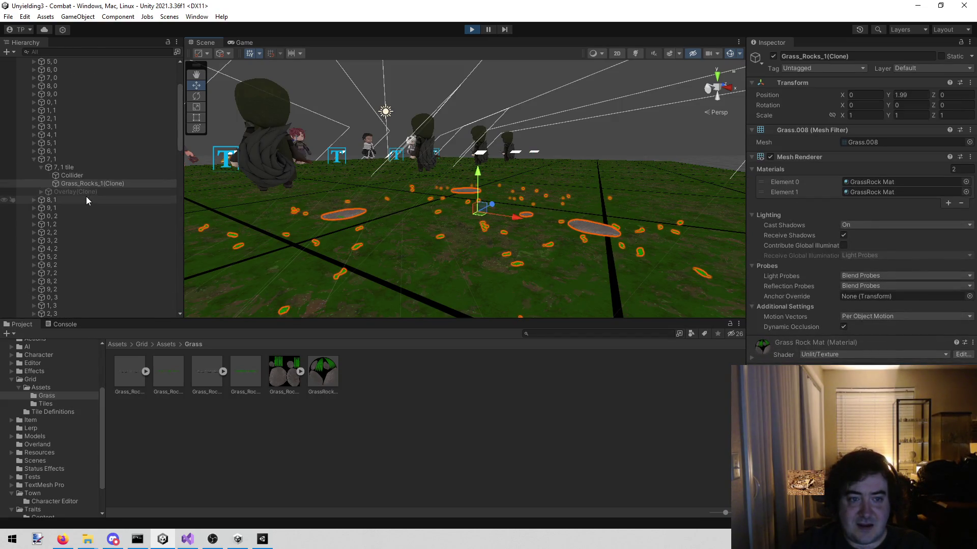
{"action": "left_click", "coordinate": [75, 169]}
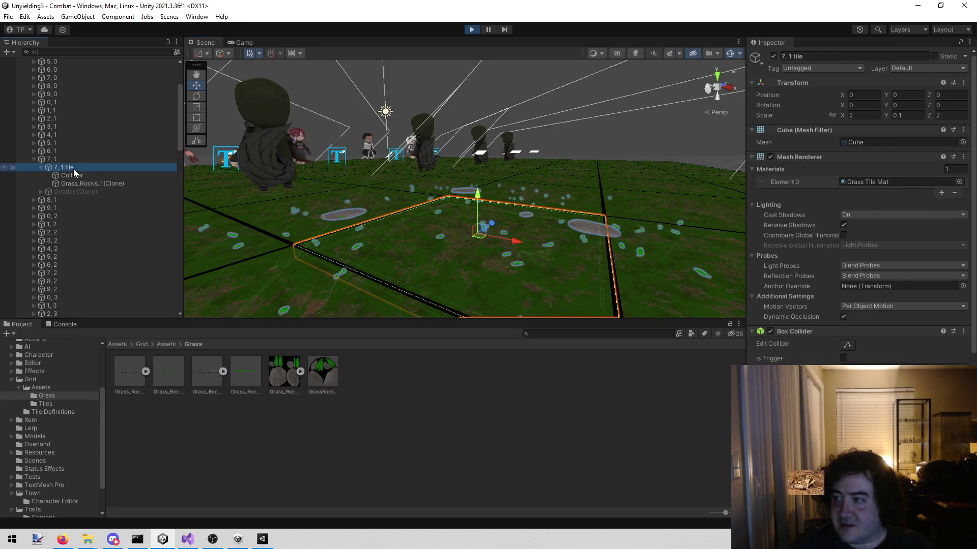
{"action": "left_click", "coordinate": [101, 185]}
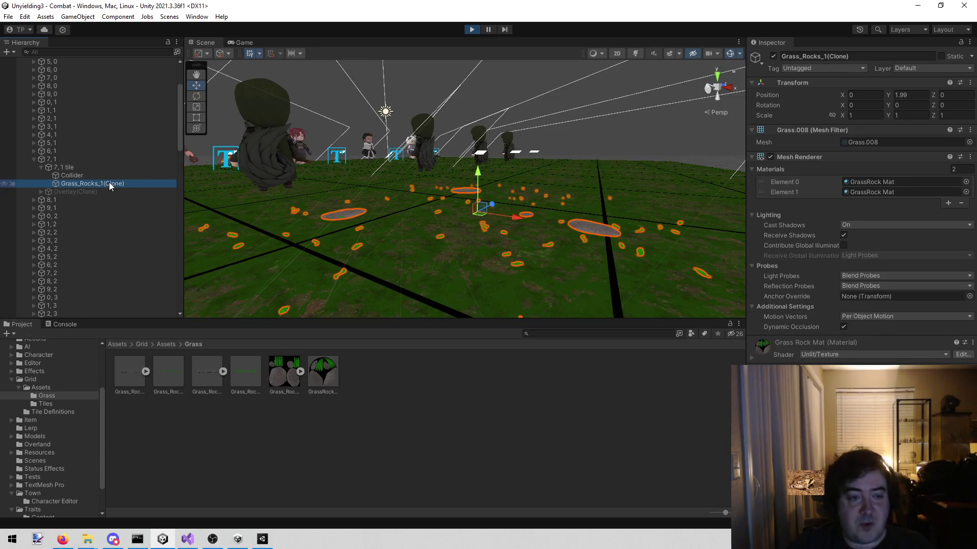
Reparent Grass_Rocks_1(Clone) directly under 7, 1 and set its scale to 1, 1, 1
{"action": "mouse_move", "coordinate": [109, 182]}
{"action": "left_mouse_down"}
{"action": "mouse_move", "coordinate": [115, 152]}
{"action": "mouse_move", "coordinate": [99, 171]}
{"action": "mouse_move", "coordinate": [75, 159]}
{"action": "left_mouse_up"}
{"action": "left_click", "coordinate": [874, 116]}
{"action": "left_click", "coordinate": [144, 185]}
{"action": "left_click", "coordinate": [114, 192]}
{"action": "left_click", "coordinate": [863, 115]}
{"action": "type", "text": "1"}
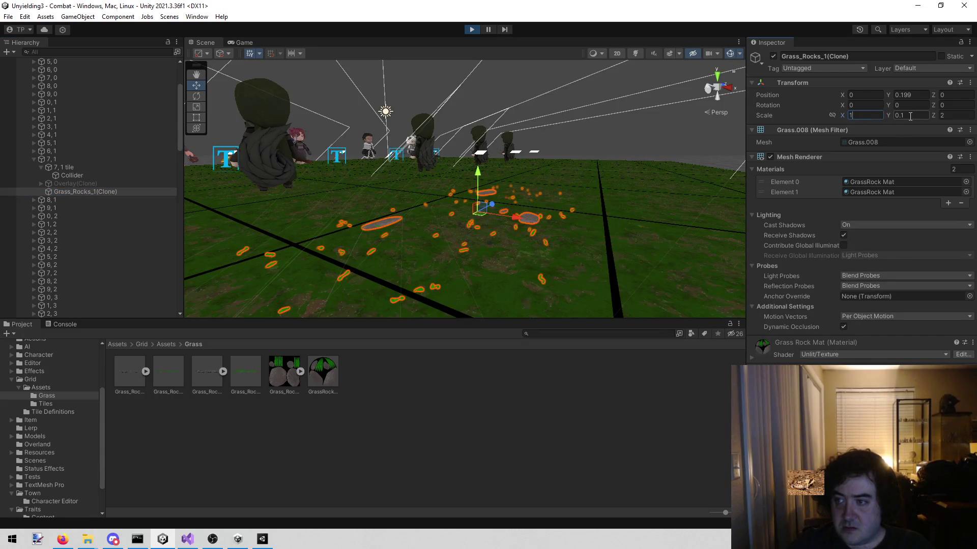
{"action": "key", "text": "Tab"}
{"action": "type", "text": "1"}
{"action": "key", "text": "Tab"}
{"action": "type", "text": "1"}
Frame the grass clump in the Scene view, then check it in the Game view
{"action": "left_click_drag", "start_coordinate": [331, 151], "coordinate": [456, 84]}
{"action": "key", "text": "f"}
{"action": "scroll", "coordinate": [464, 189], "scroll_direction": "down", "scroll_amount": 5}
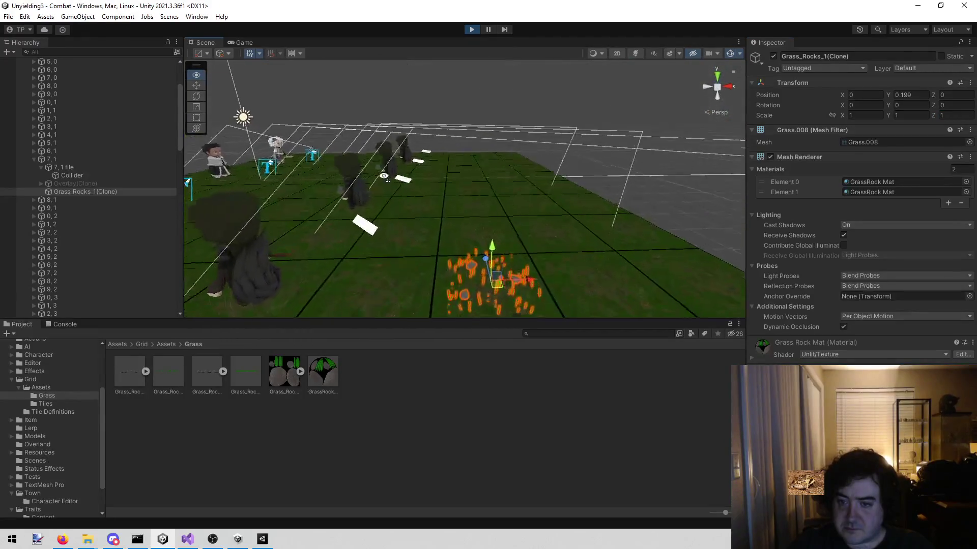
{"action": "left_click", "coordinate": [244, 41]}
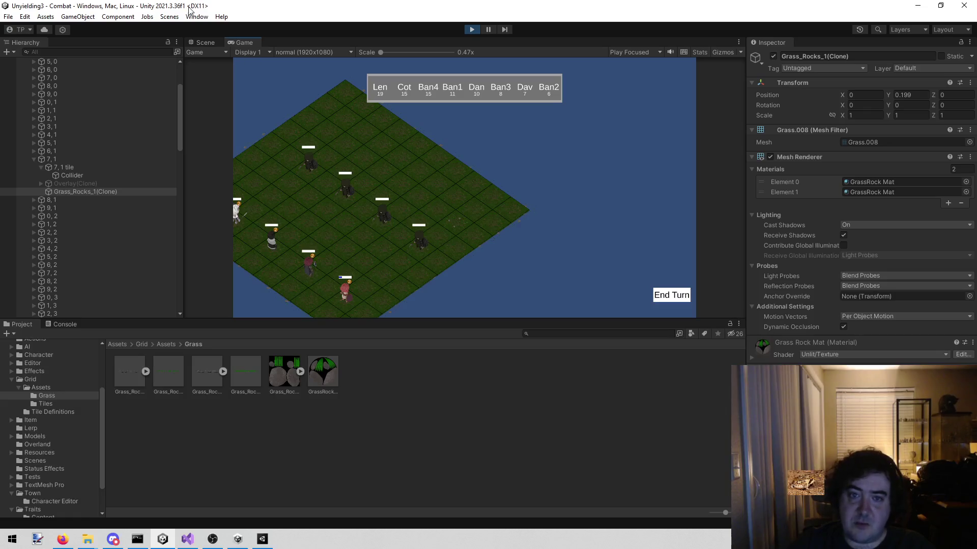
Frame the grass clump and clear its Position Y to 0
{"action": "left_click", "coordinate": [205, 42]}
{"action": "mouse_move", "coordinate": [247, 294]}
{"action": "left_mouse_down"}
{"action": "mouse_move", "coordinate": [279, 214]}
{"action": "mouse_move", "coordinate": [272, 203]}
{"action": "mouse_move", "coordinate": [283, 211]}
{"action": "mouse_move", "coordinate": [571, 108]}
{"action": "mouse_move", "coordinate": [695, 114]}
{"action": "left_mouse_up"}
{"action": "key", "text": "f"}
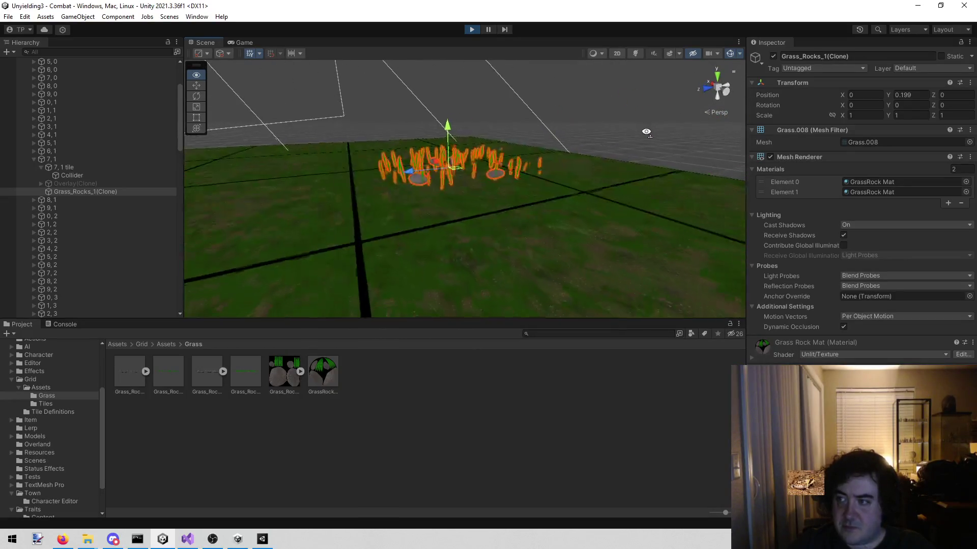
{"action": "left_click", "coordinate": [916, 95]}
{"action": "key", "text": "BackSpace"}
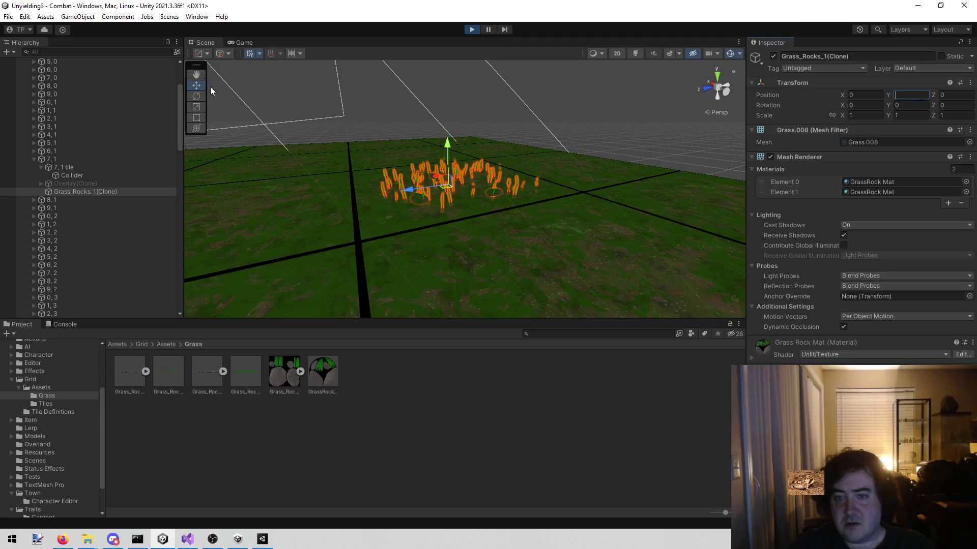
Compare the lowered grass in the Game and Scene views, then reselect the clump's Position Y
{"action": "left_click", "coordinate": [239, 43]}
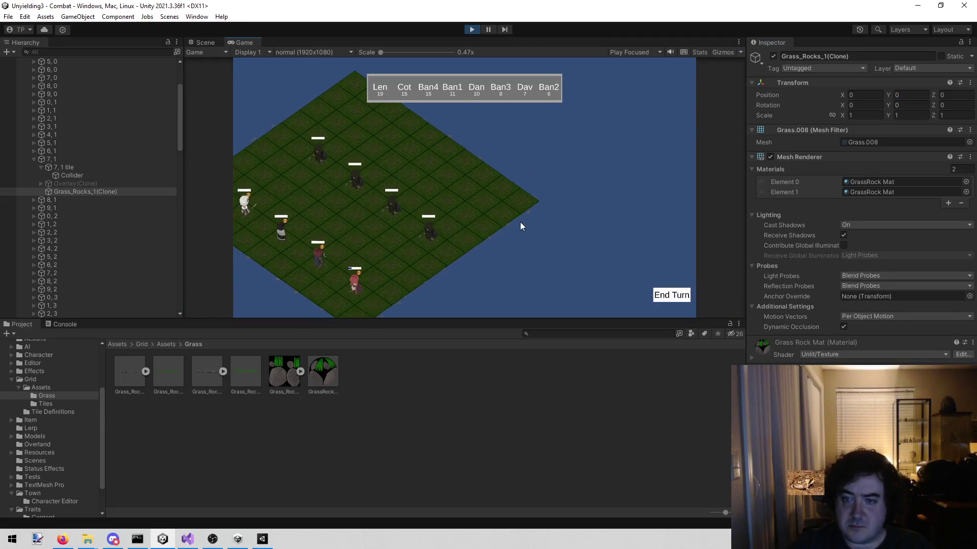
{"action": "left_click", "coordinate": [213, 41]}
{"action": "mouse_move", "coordinate": [551, 111]}
{"action": "left_mouse_down"}
{"action": "mouse_move", "coordinate": [575, 91]}
{"action": "mouse_move", "coordinate": [554, 78]}
{"action": "mouse_move", "coordinate": [549, 96]}
{"action": "left_mouse_up"}
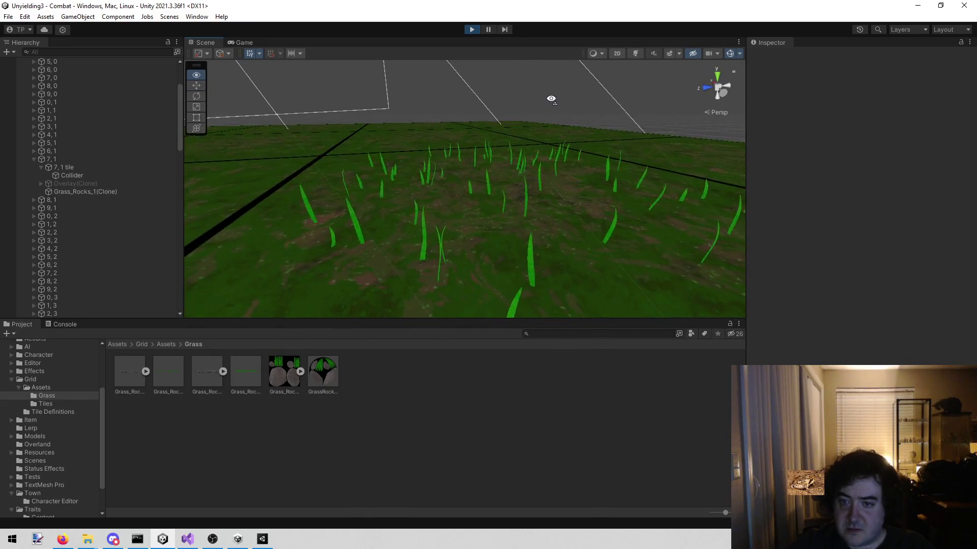
{"action": "left_click", "coordinate": [54, 191]}
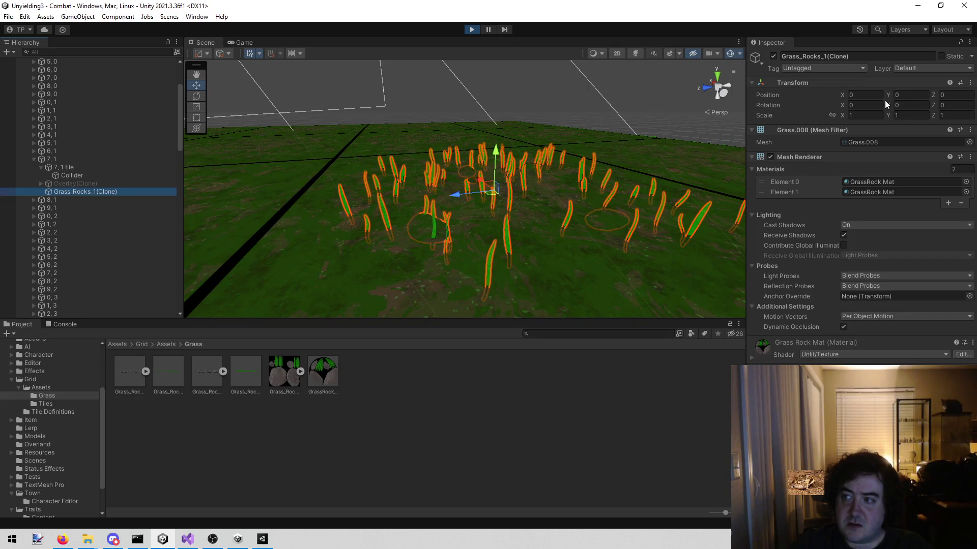
{"action": "left_click", "coordinate": [908, 96]}
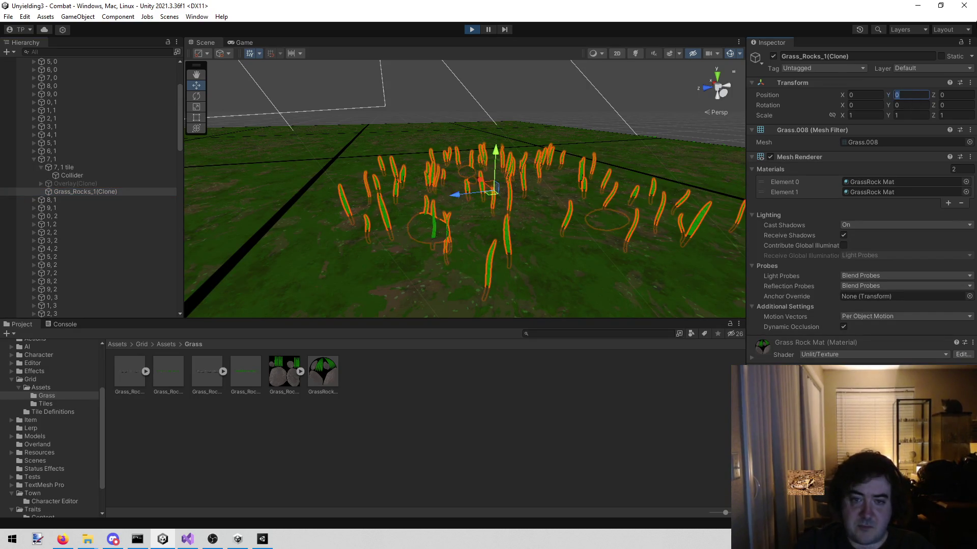
Reselect Grass_Rocks_1(Clone) under 7, 1 and set its Position Y to 0.1
{"action": "left_click", "coordinate": [84, 167]}
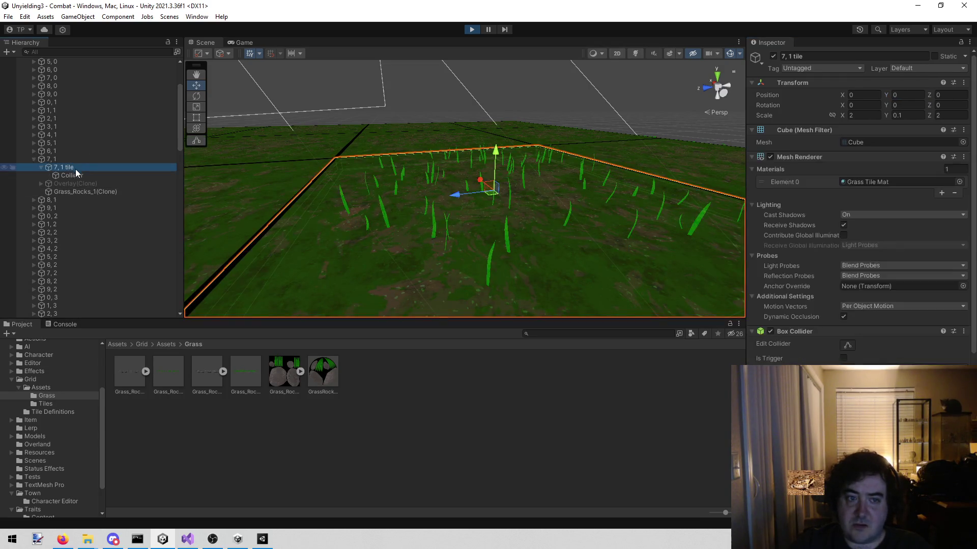
{"action": "left_click", "coordinate": [76, 174]}
{"action": "left_click", "coordinate": [102, 191]}
{"action": "left_click", "coordinate": [898, 95]}
{"action": "type", "text": ".1"}
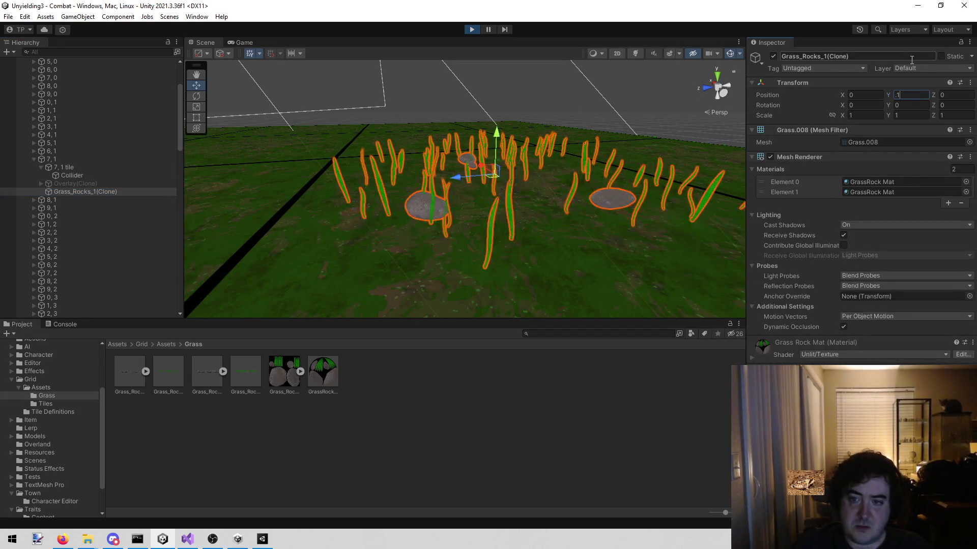
{"action": "left_click", "coordinate": [490, 120]}
Fly the Scene camera into the grass, then check the raised clump in the Game view
{"action": "left_click_drag", "start_coordinate": [490, 120], "coordinate": [679, 69]}
{"action": "key", "text": "w"}
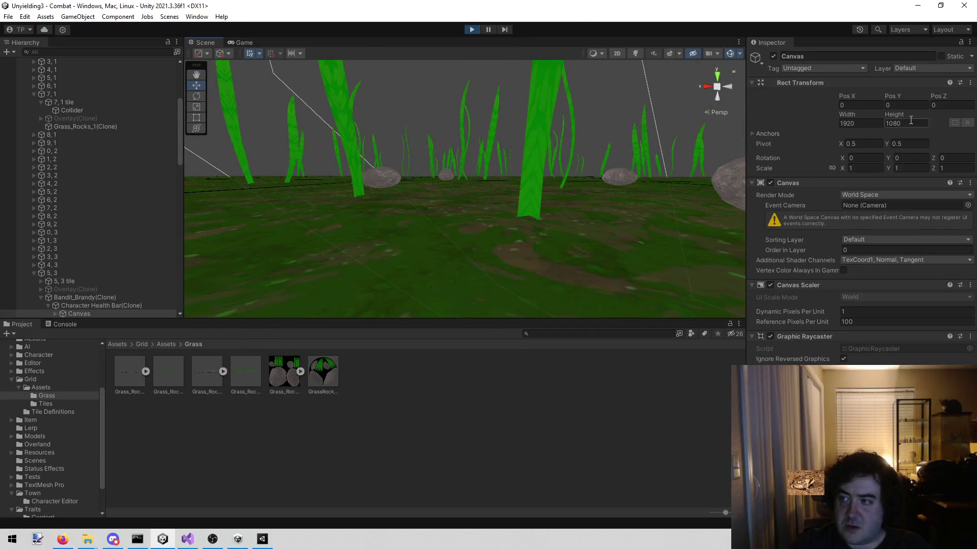
{"action": "left_click", "coordinate": [245, 42]}
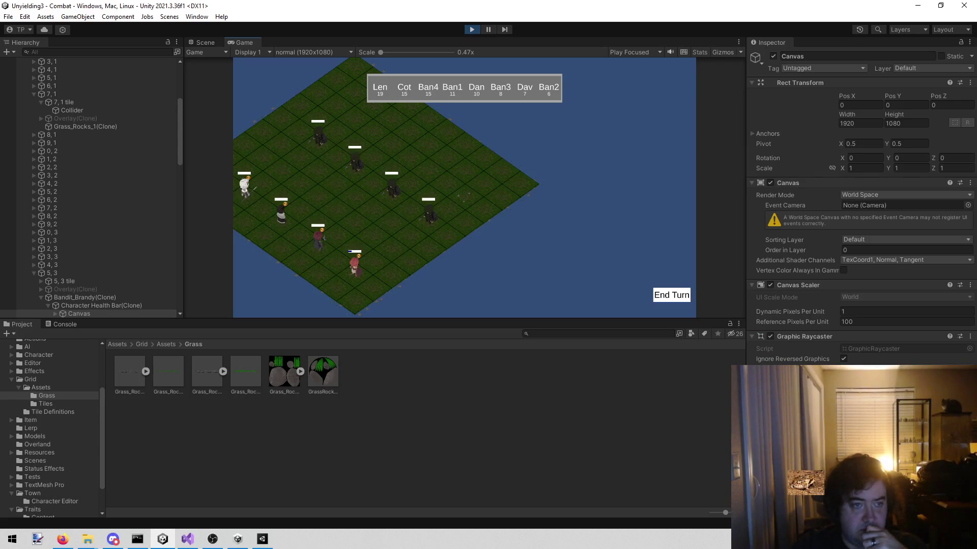
{"action": "left_click", "coordinate": [107, 128]}
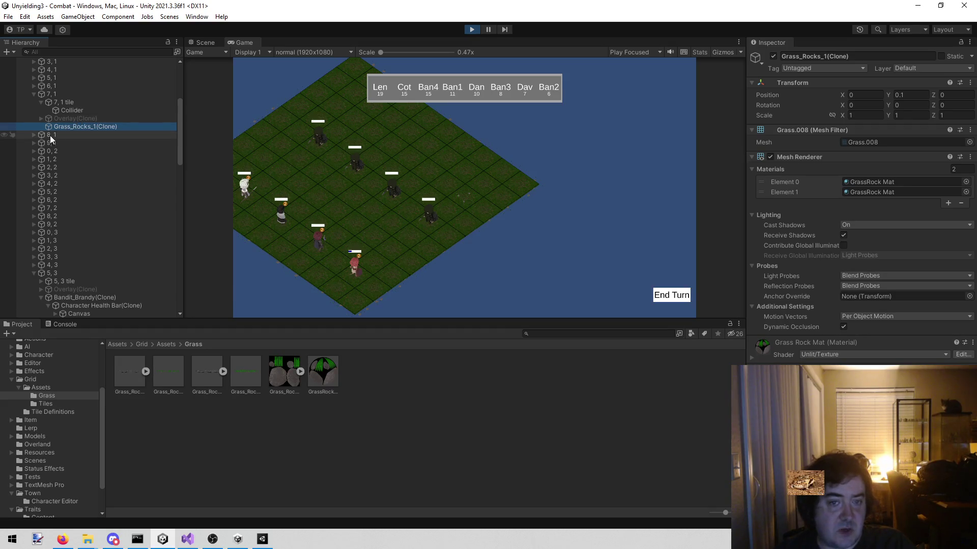
{"action": "left_click", "coordinate": [75, 101]}
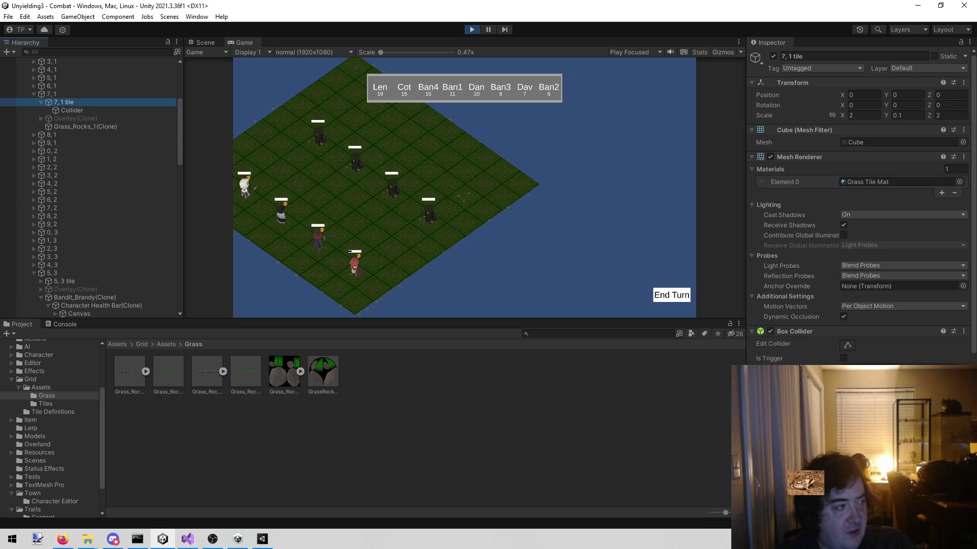
{"action": "key", "text": "alt+Tab"}
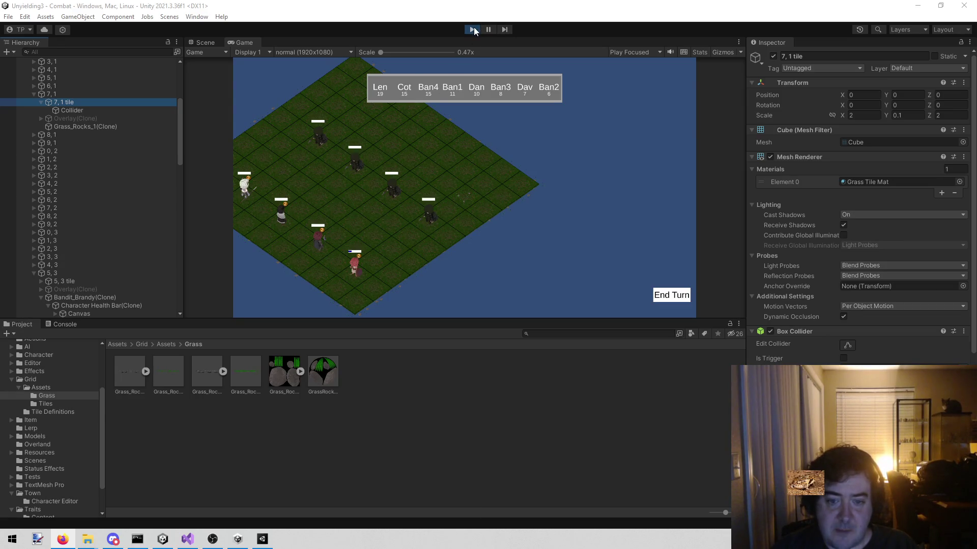
Stop Play mode and switch to the AutoDecorator code in Visual Studio
{"action": "left_click", "coordinate": [474, 30]}
{"action": "left_click", "coordinate": [266, 547]}
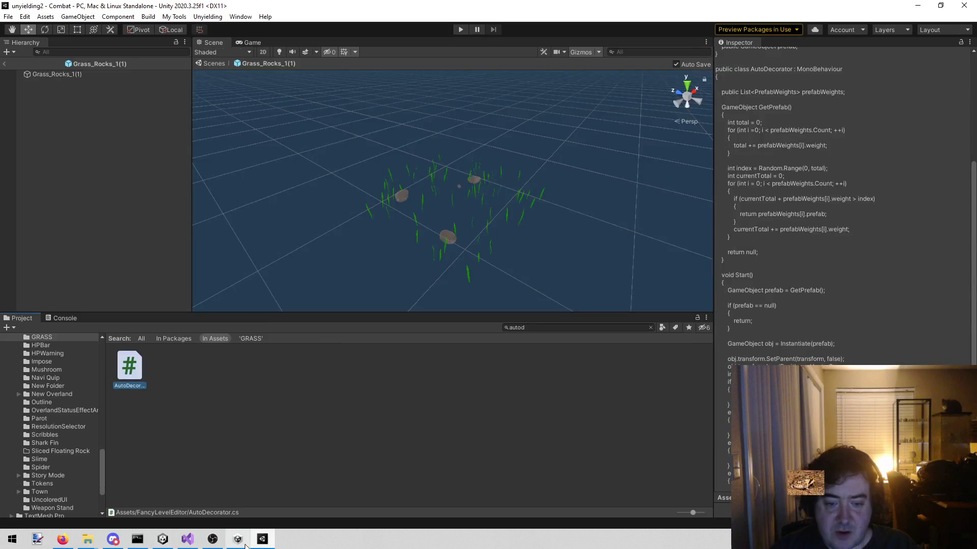
{"action": "left_click", "coordinate": [187, 539]}
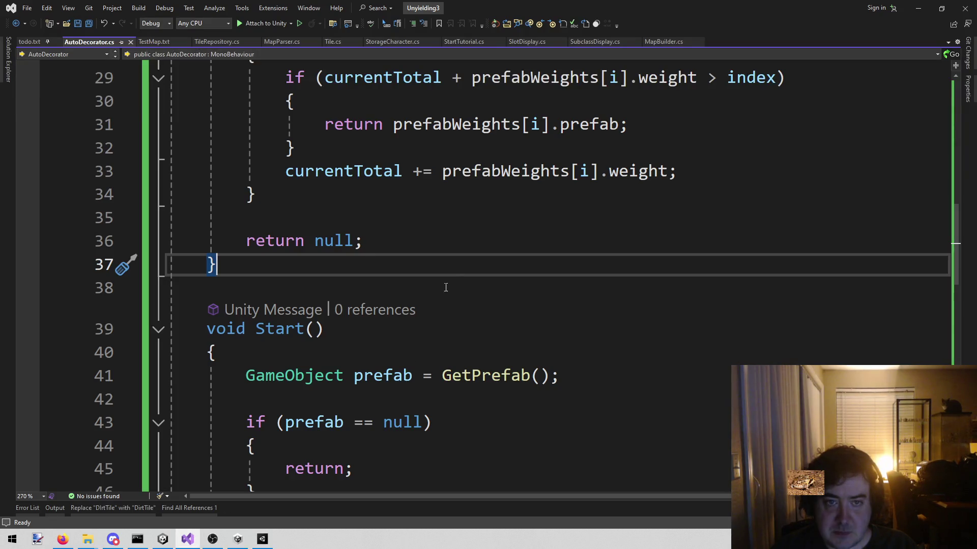
Review GetPrefab and highlight every use of obj in Start()
{"action": "key", "text": "ctrl+bracketright"}
{"action": "key", "text": "ctrl+bracketright"}
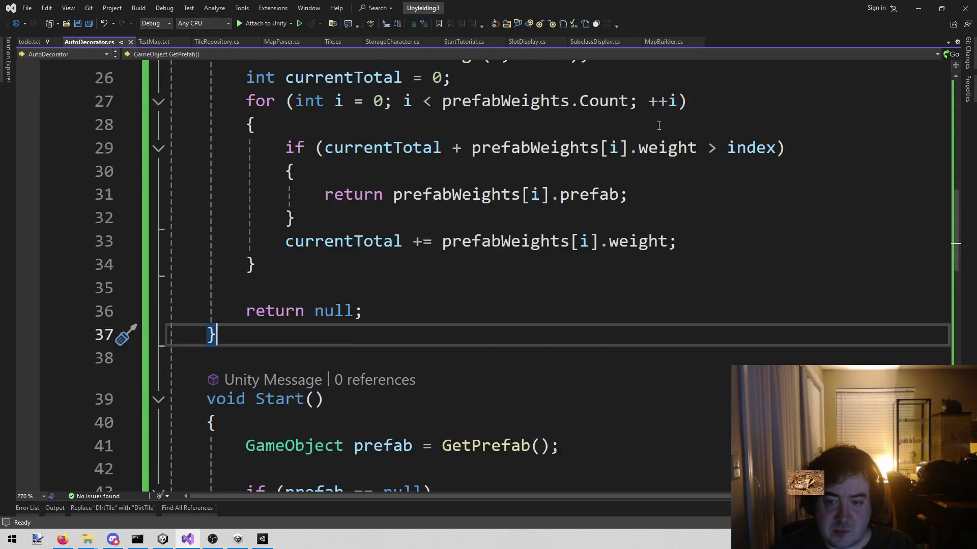
{"action": "scroll", "coordinate": [654, 141], "scroll_direction": "down", "scroll_amount": 8}
{"action": "scroll", "coordinate": [444, 232], "scroll_direction": "up", "scroll_amount": 1}
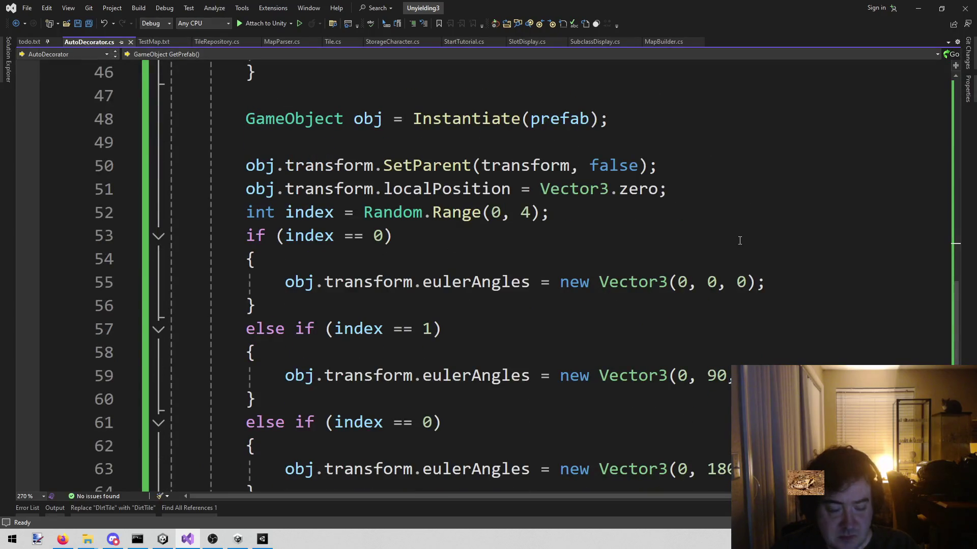
{"action": "left_click", "coordinate": [246, 165]}
{"action": "left_click", "coordinate": [248, 188]}
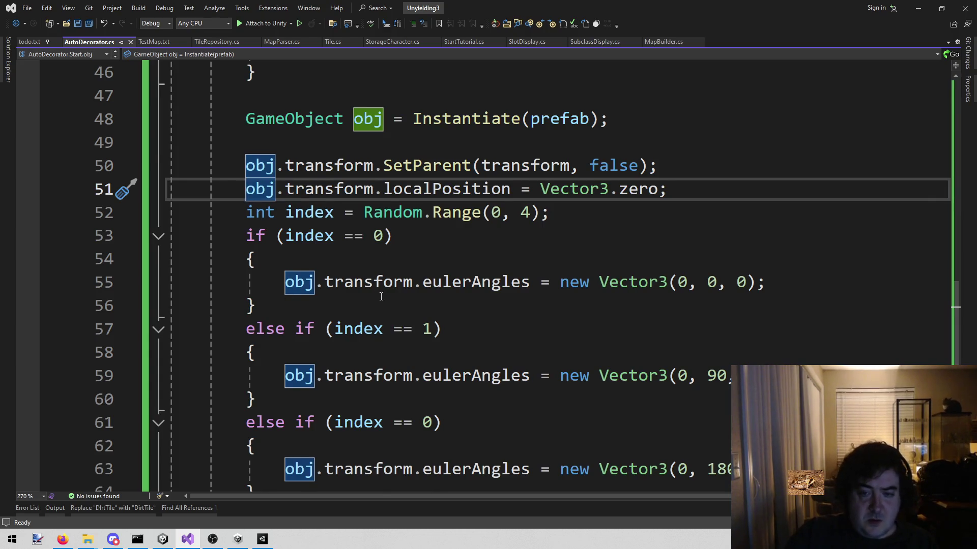
Review the Instantiate line and the SetParent(transform, false) call with zeroed localPosition
{"action": "scroll", "coordinate": [414, 309], "scroll_direction": "up", "scroll_amount": 2}
{"action": "left_click", "coordinate": [516, 261]}
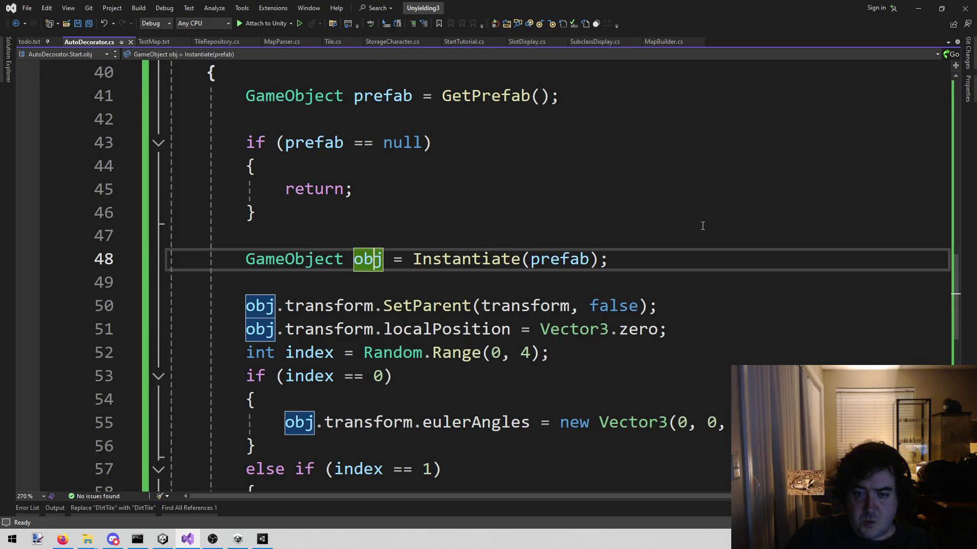
{"action": "scroll", "coordinate": [701, 228], "scroll_direction": "down", "scroll_amount": 4}
{"action": "scroll", "coordinate": [701, 228], "scroll_direction": "down", "scroll_amount": 1}
{"action": "scroll", "coordinate": [701, 228], "scroll_direction": "up", "scroll_amount": 4}
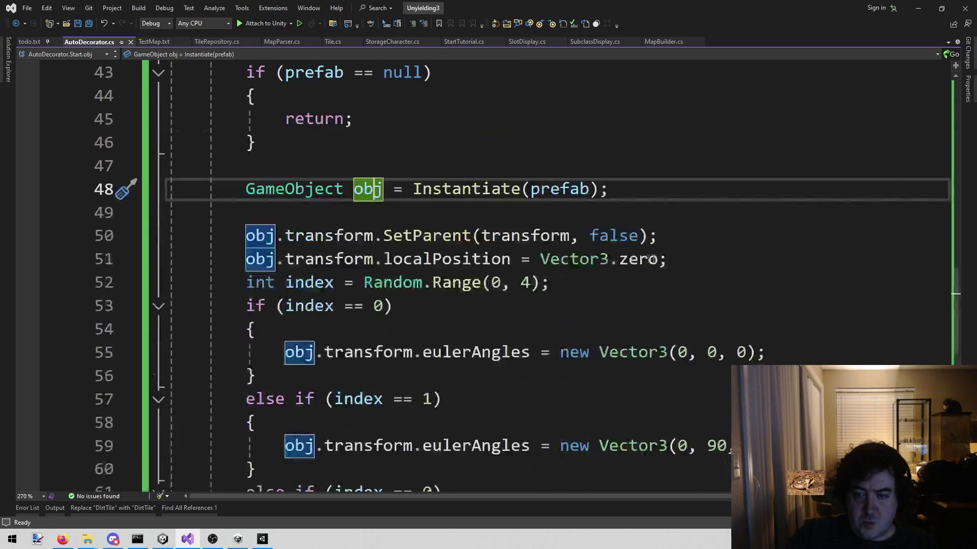
{"action": "left_click", "coordinate": [656, 232]}
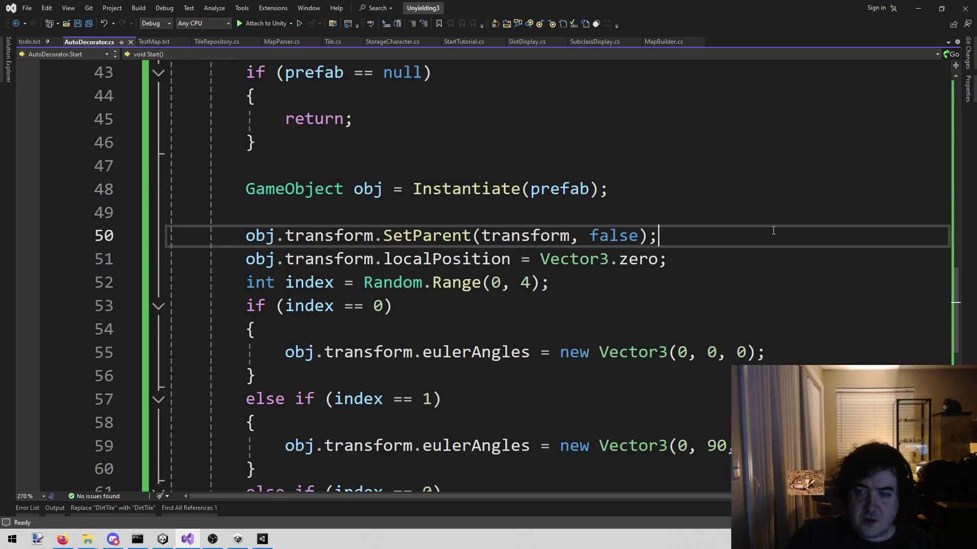
{"action": "key", "text": "Return"}
{"action": "type", "text": "obj.transform."}
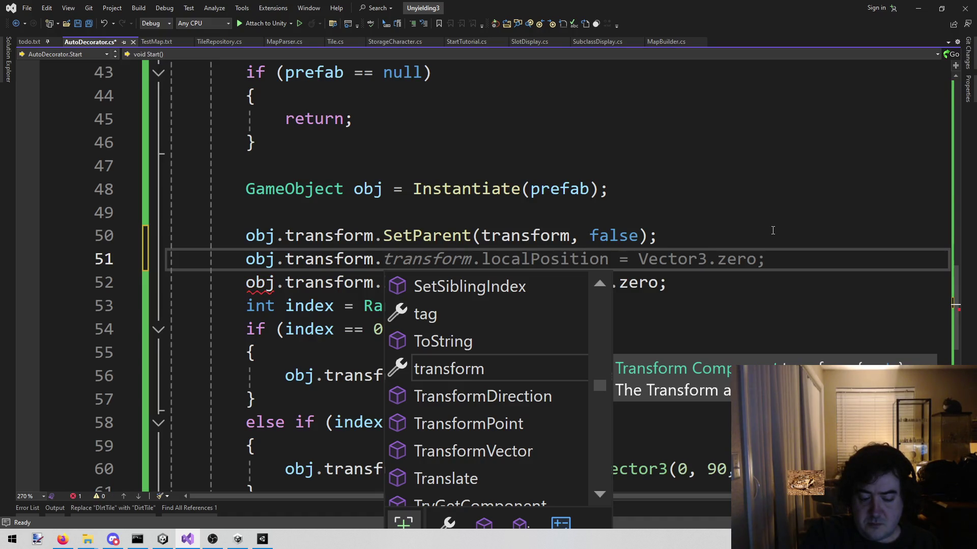
{"action": "type", "text": "los"}
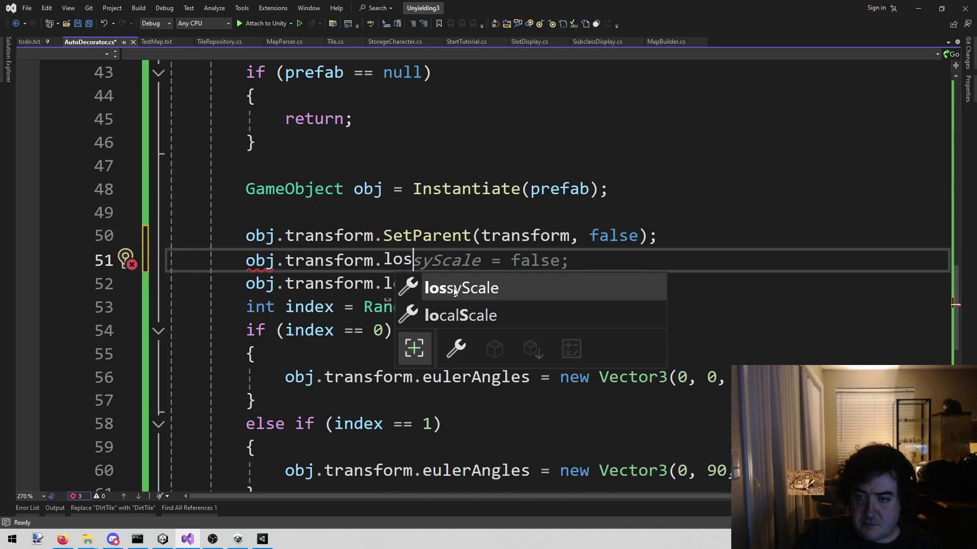
{"action": "double_click", "coordinate": [453, 288]}
{"action": "key", "text": "Up"}
{"action": "key", "text": "Up"}
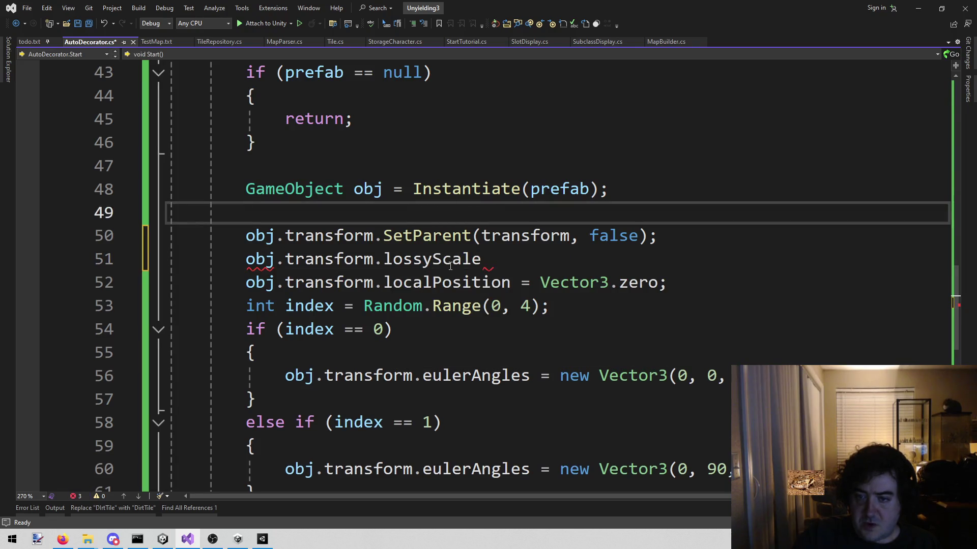
{"action": "mouse_move", "coordinate": [451, 266]}
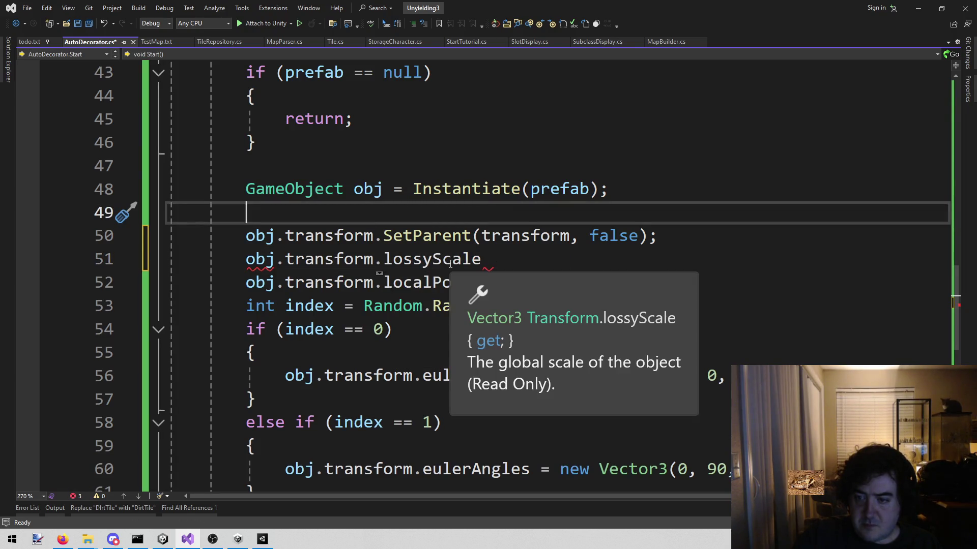
{"action": "key", "text": "Down"}
{"action": "key", "text": "Down"}
{"action": "key", "text": "End"}
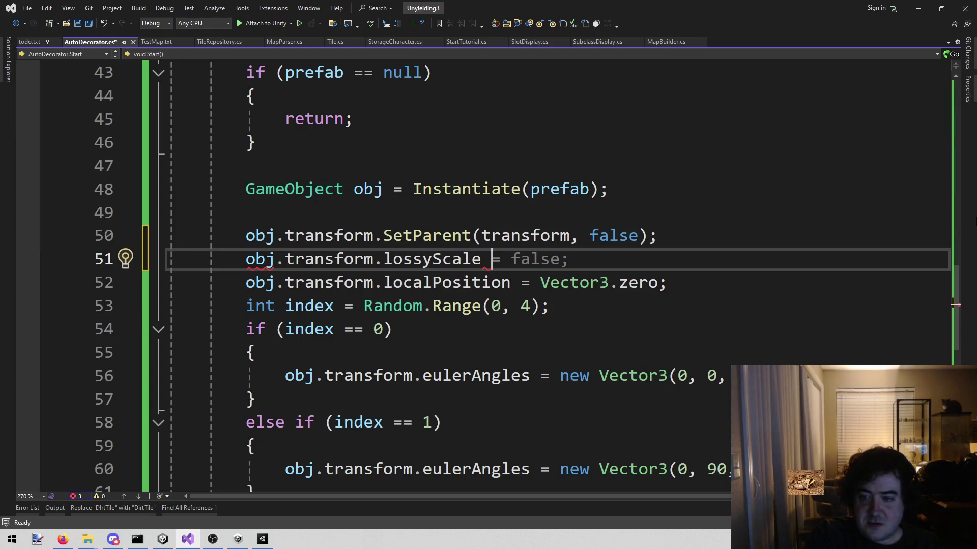
{"action": "type", "text": "= Vec"}
{"action": "key", "text": "Tab"}
{"action": "type", "text": ".one;"}
{"action": "key", "text": "ctrl+s"}
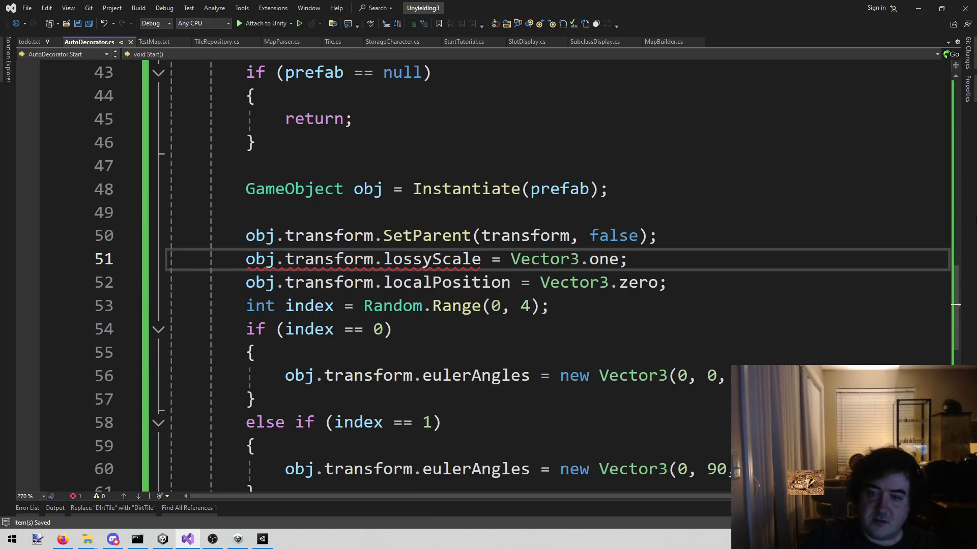
{"action": "key", "text": "Up"}
{"action": "key", "text": "Up"}
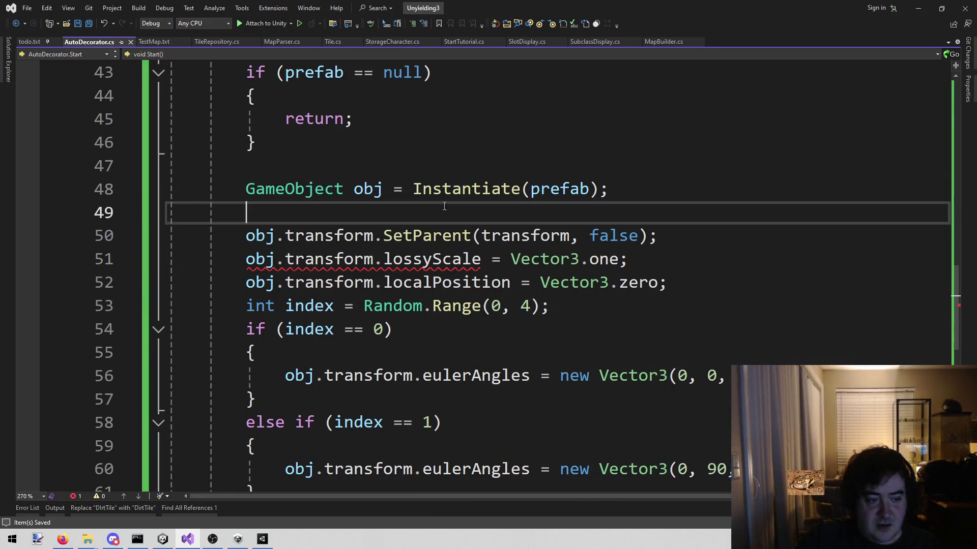
{"action": "mouse_move", "coordinate": [388, 255]}
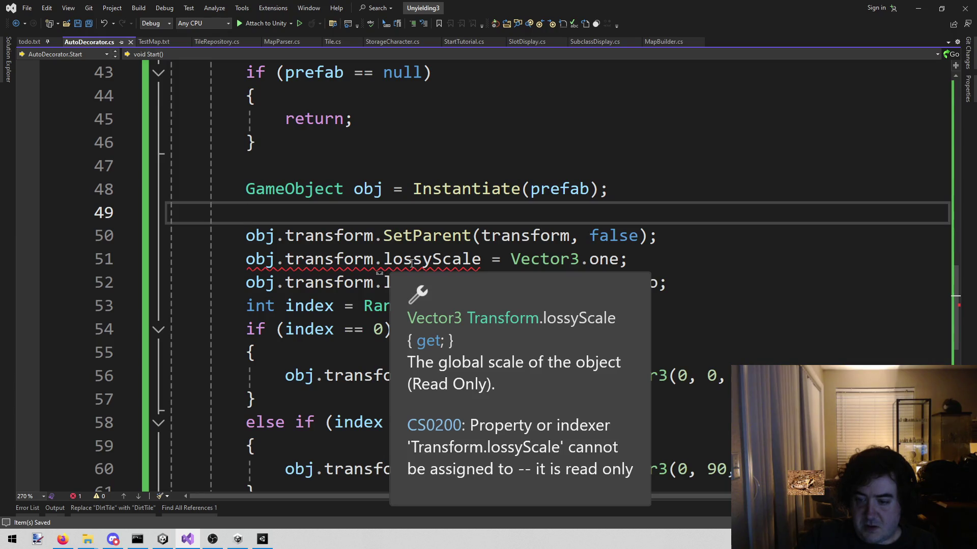
{"action": "mouse_move", "coordinate": [648, 267]}
{"action": "left_mouse_down"}
{"action": "mouse_move", "coordinate": [446, 282]}
{"action": "mouse_move", "coordinate": [374, 261]}
{"action": "mouse_move", "coordinate": [389, 265]}
{"action": "mouse_move", "coordinate": [249, 261]}
{"action": "mouse_move", "coordinate": [382, 261]}
{"action": "left_mouse_up"}
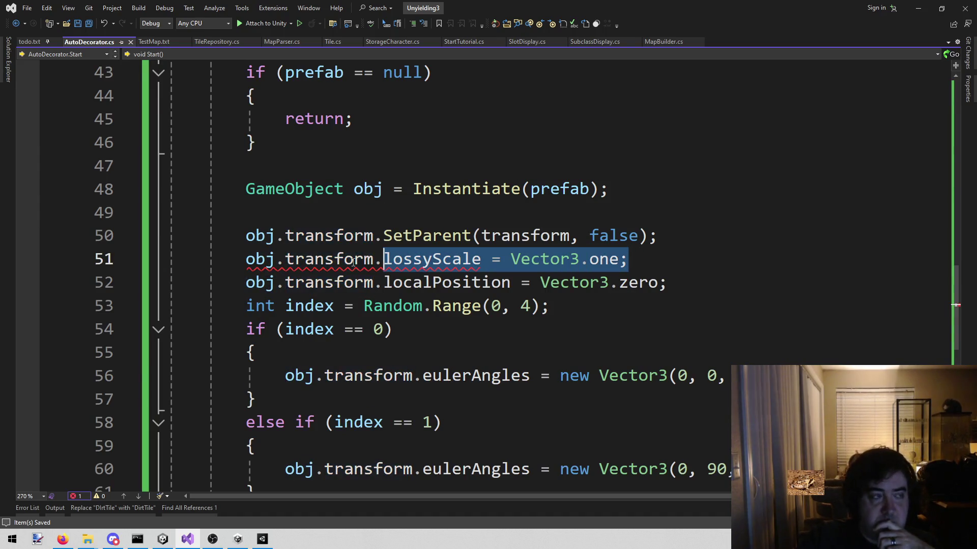
{"action": "key", "text": "alt+Tab"}
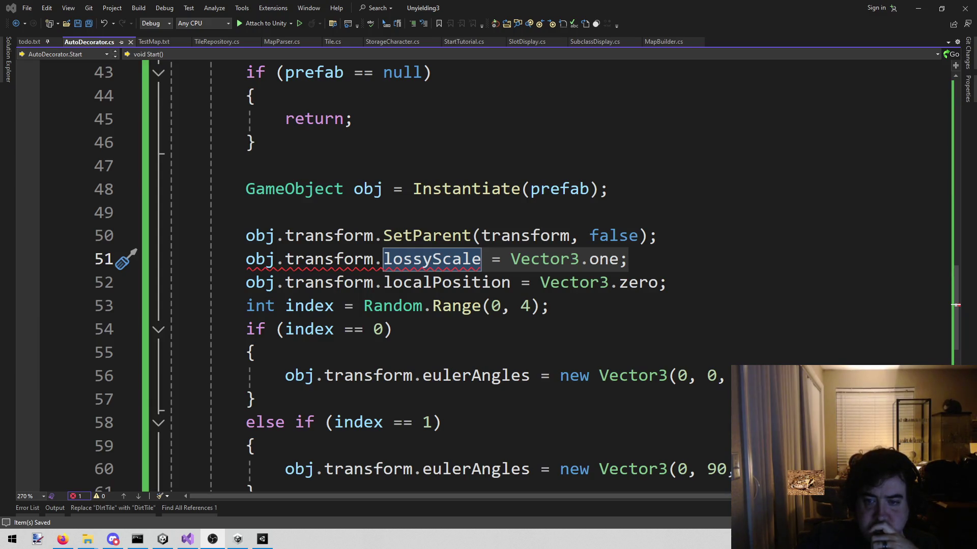
{"action": "triple_click", "coordinate": [654, 266]}
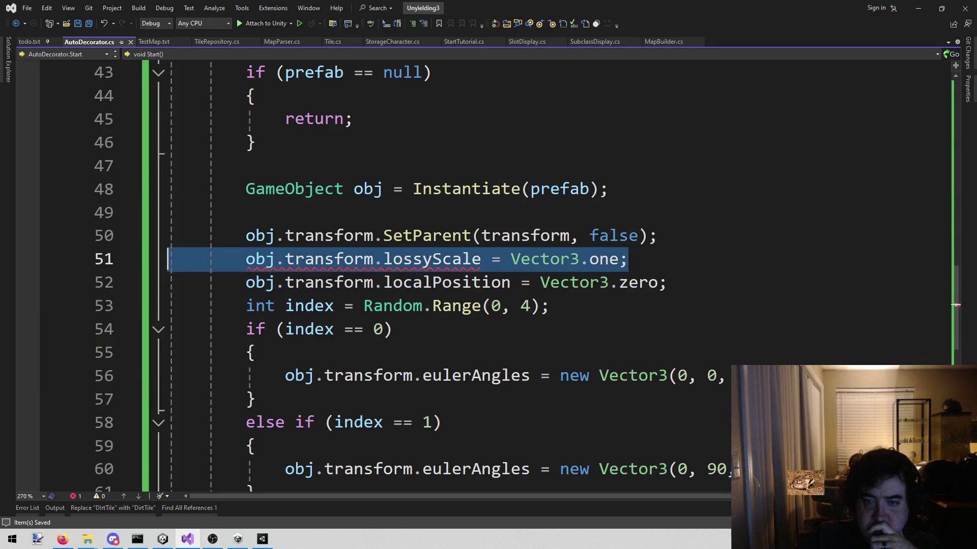
{"action": "key", "text": "BackSpace"}
{"action": "key", "text": "BackSpace"}
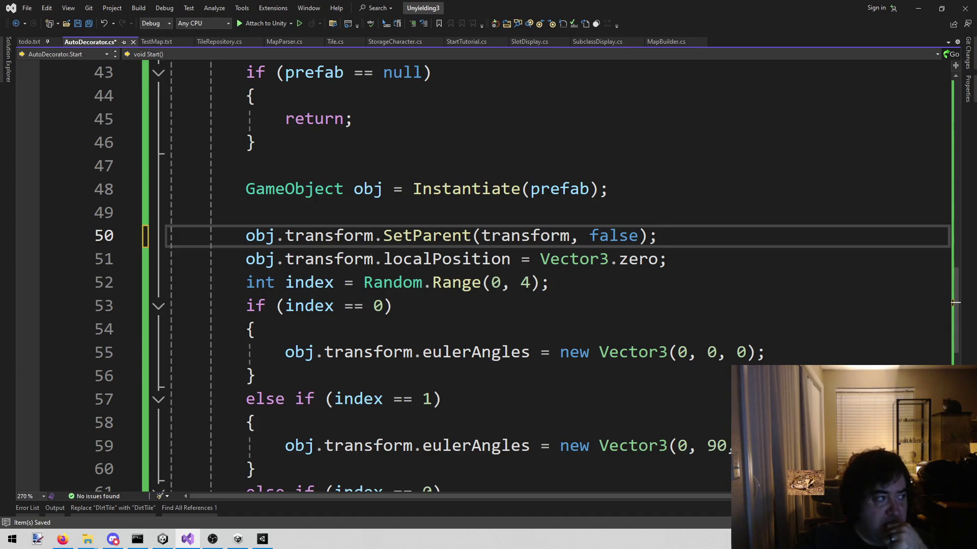
{"action": "key", "text": "alt+Tab"}
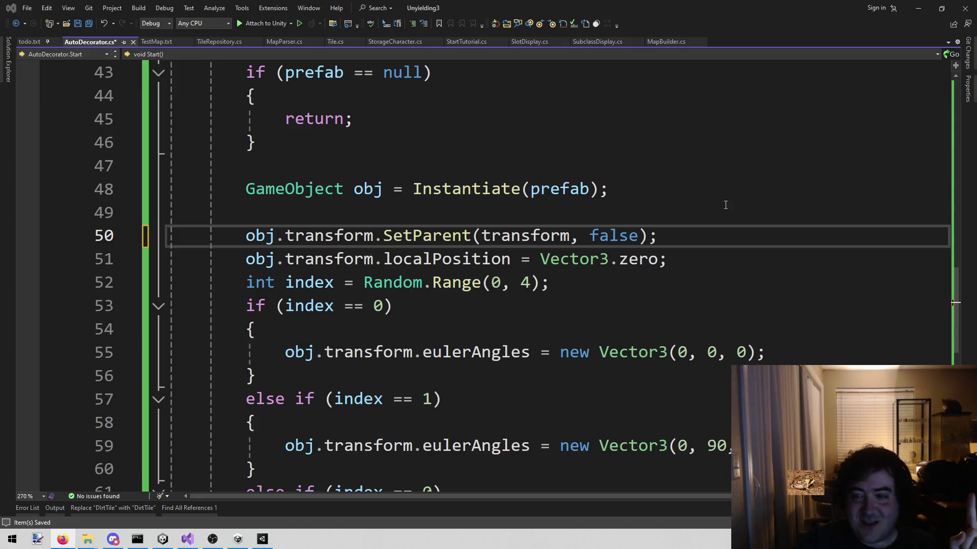
{"action": "left_click", "coordinate": [698, 216]}
{"action": "left_click", "coordinate": [717, 231]}
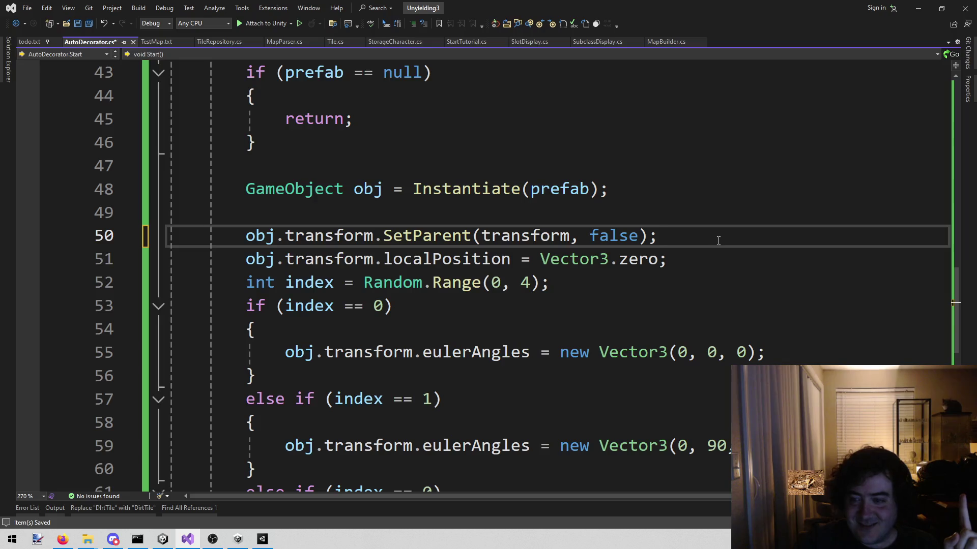
Add a new line 52 reading obj.transform.lossyScale.x below the localPosition reset
{"action": "key", "text": "Down"}
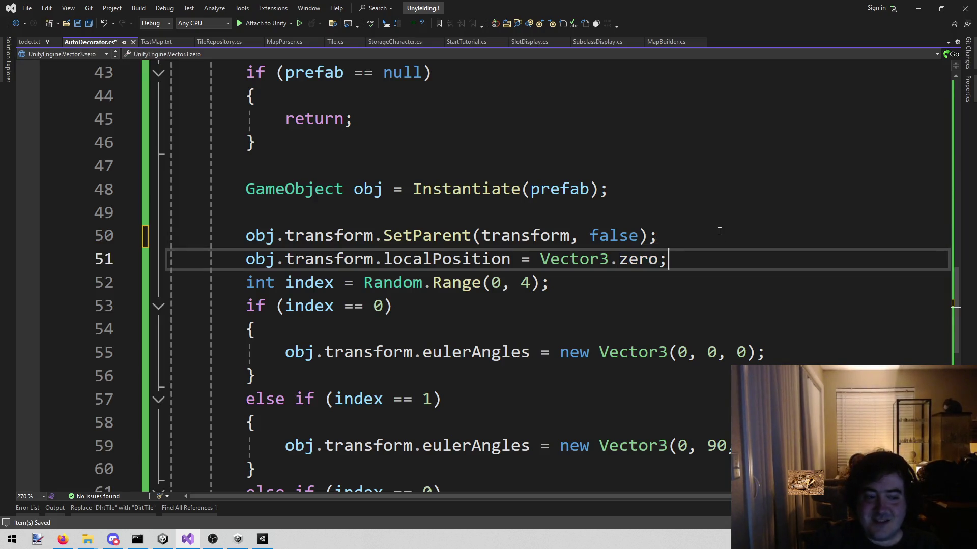
{"action": "key", "text": "End"}
{"action": "key", "text": "Return"}
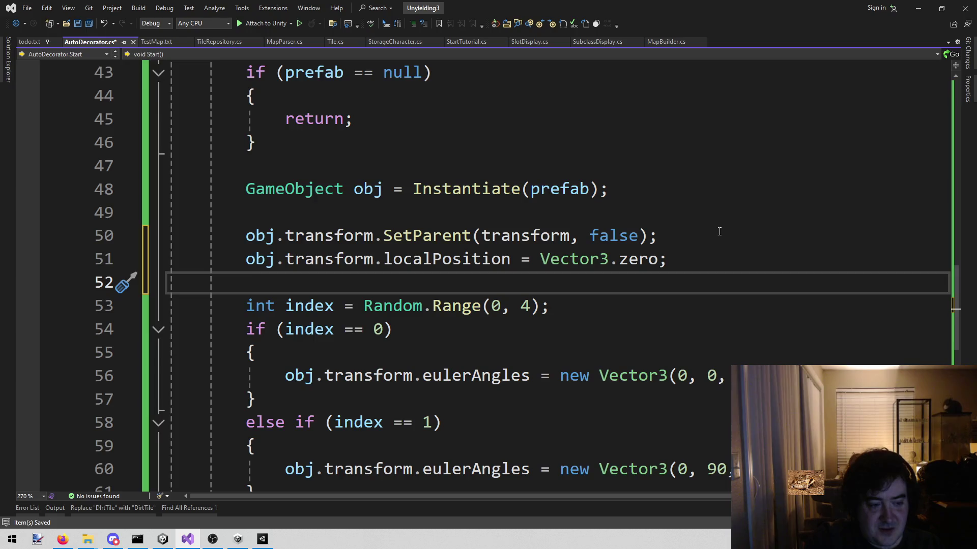
{"action": "type", "text": "ob"}
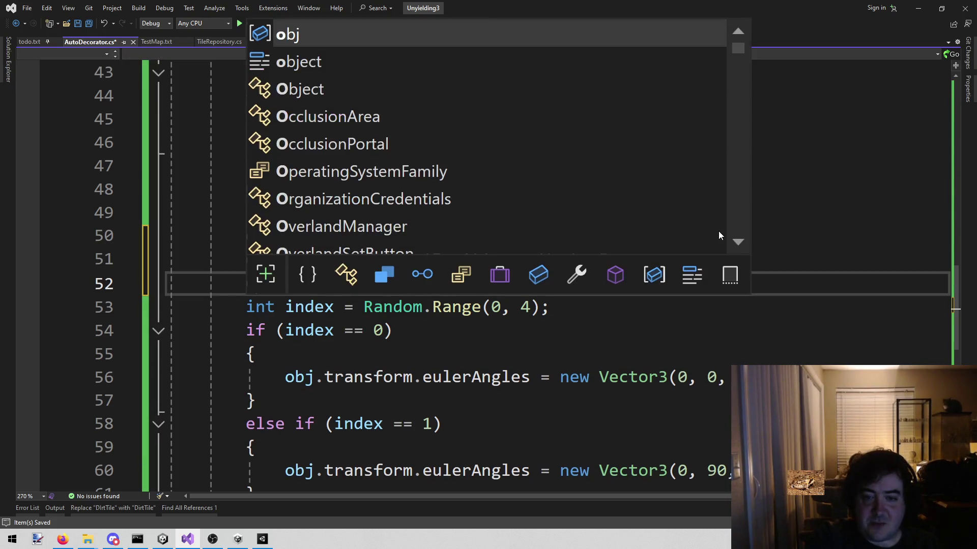
{"action": "key", "text": "Escape"}
{"action": "type", "text": "j."}
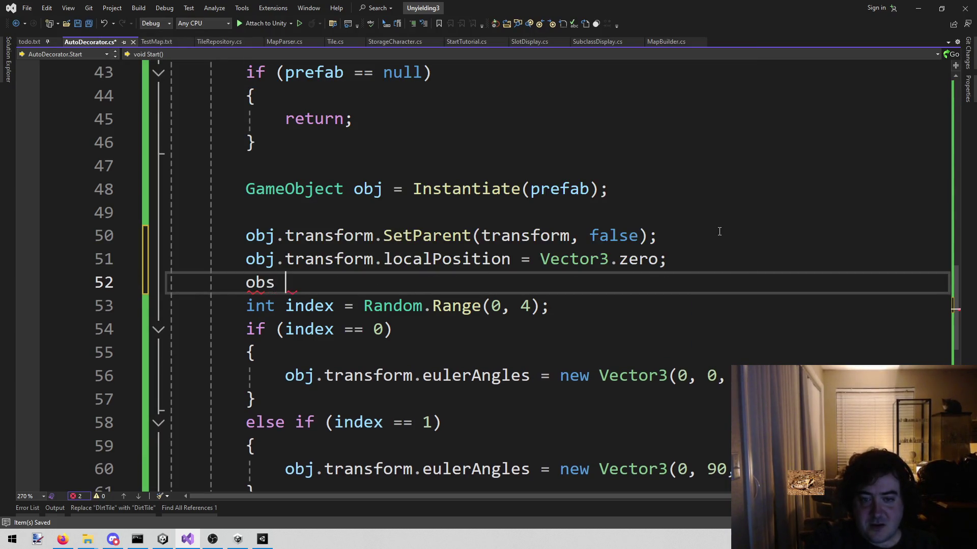
{"action": "type", "text": ".transform."}
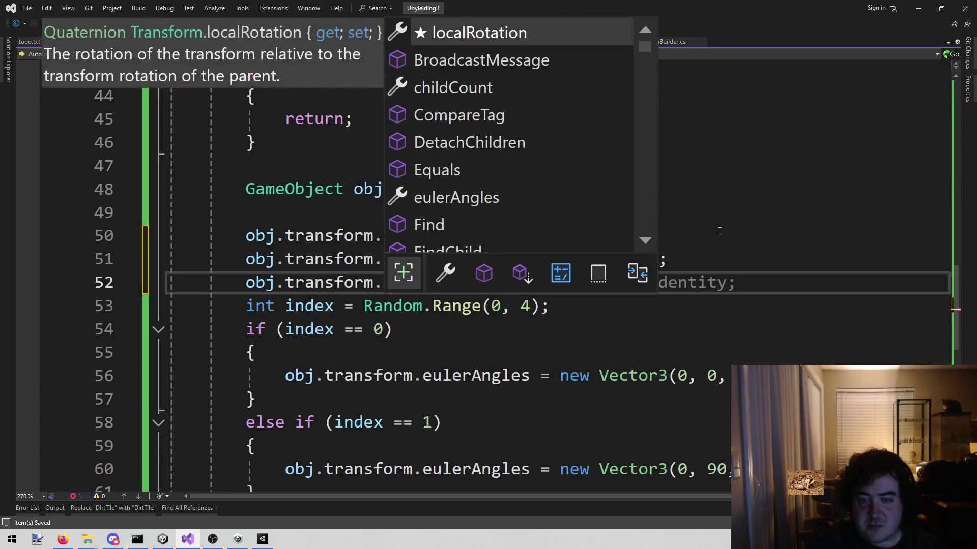
{"action": "key", "text": "Escape"}
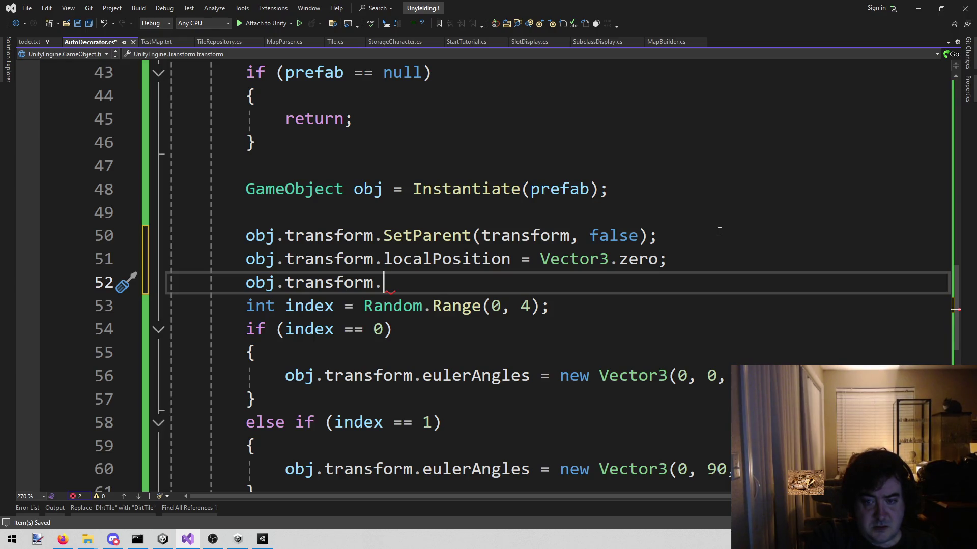
{"action": "type", "text": "loss"}
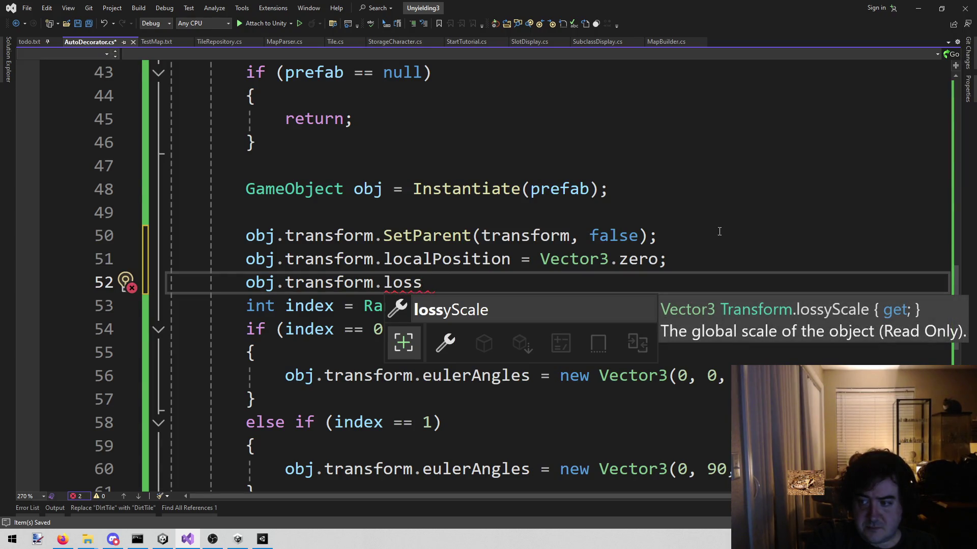
{"action": "key", "text": "Tab"}
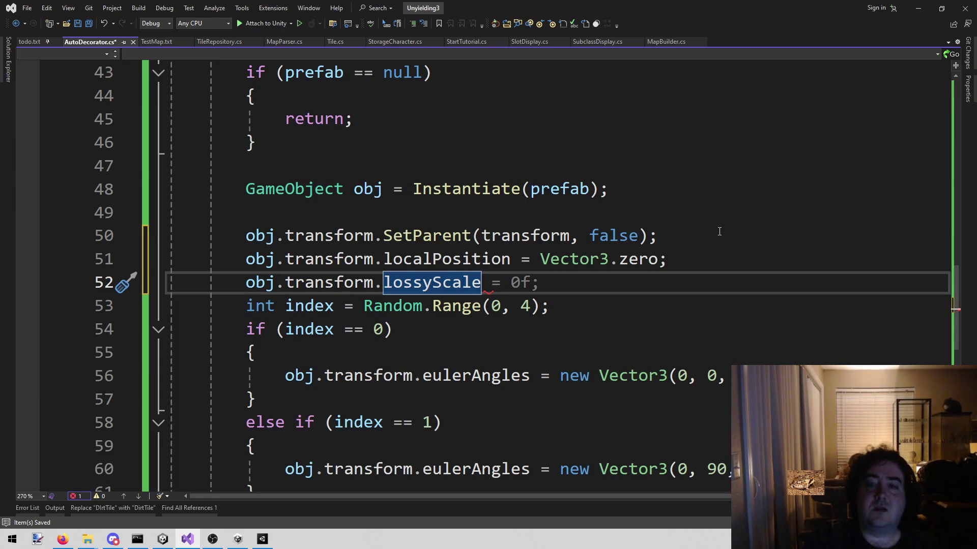
{"action": "type", "text": ".x"}
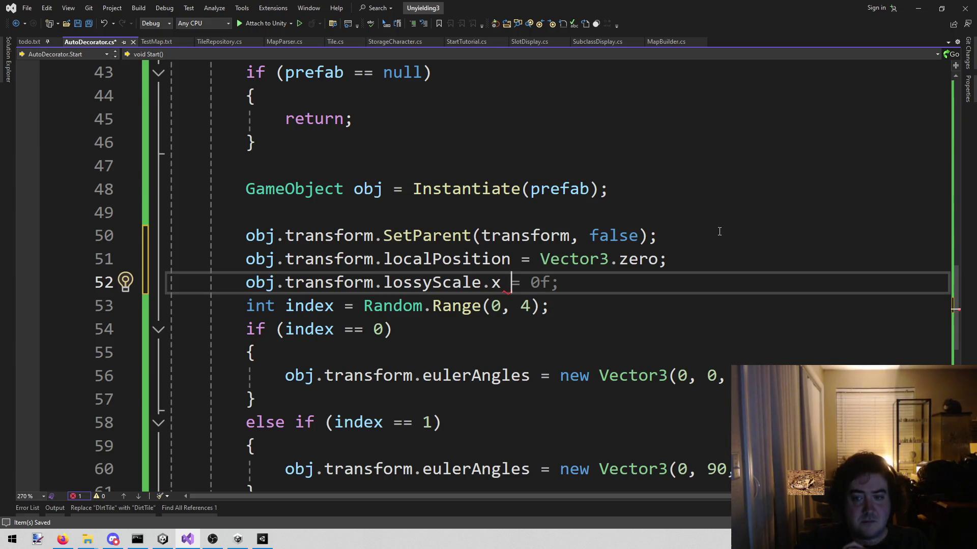
Prefix line 52 with 'float x =' so the X lossy scale is stored in x
{"action": "key", "text": "Home"}
{"action": "type", "text": "flaot"}
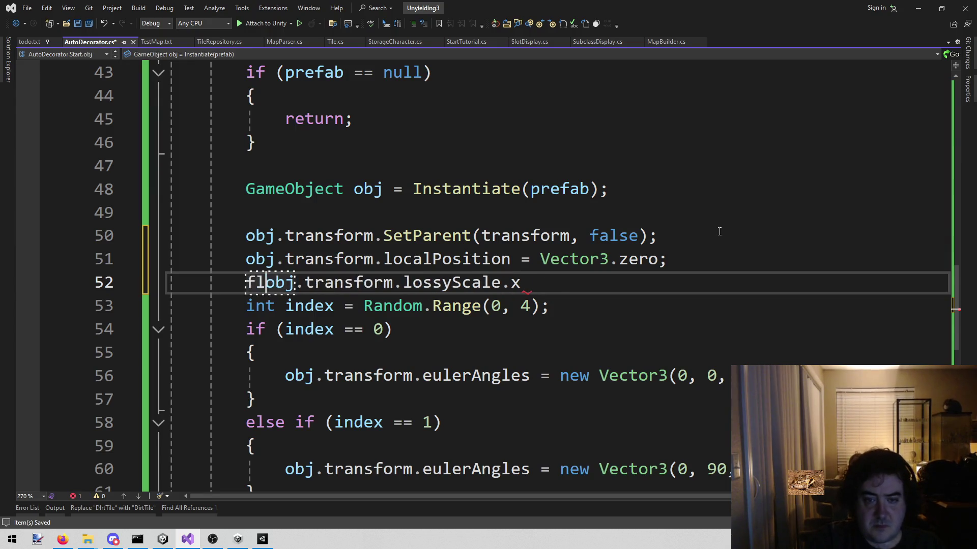
{"action": "key", "text": "BackSpace"}
{"action": "key", "text": "BackSpace"}
{"action": "key", "text": "BackSpace"}
{"action": "key", "text": "BackSpace"}
{"action": "type", "text": "oat x ="}
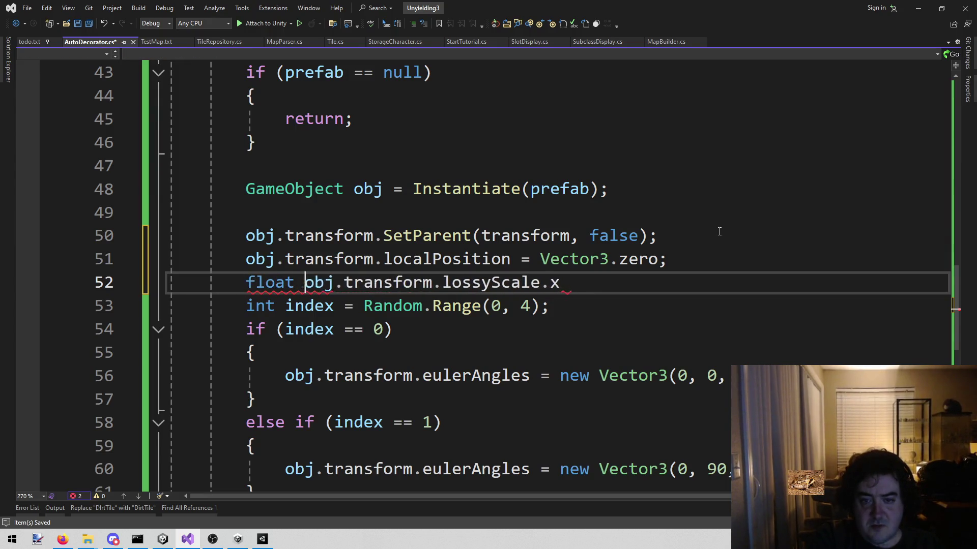
{"action": "key", "text": "End"}
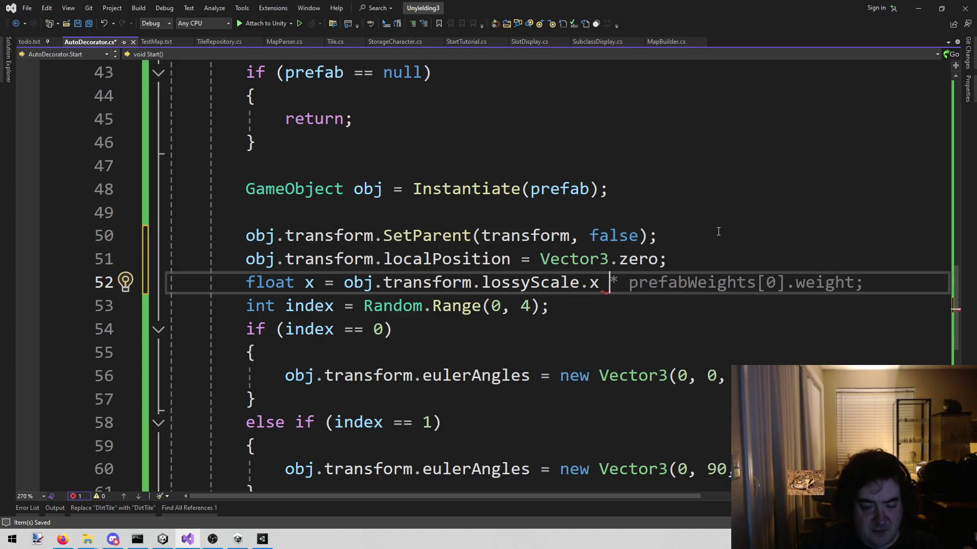
{"action": "left_click", "coordinate": [167, 545]}
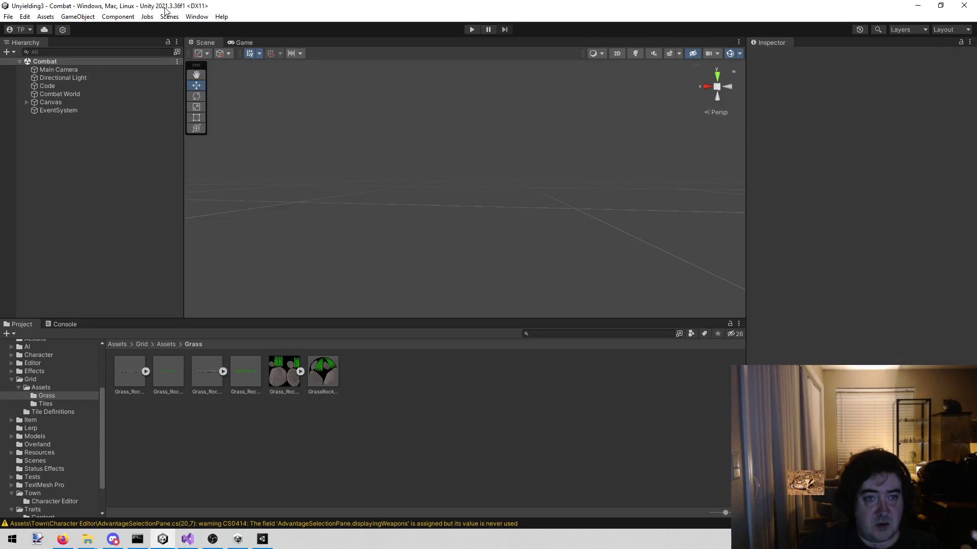
{"action": "left_click", "coordinate": [919, 11]}
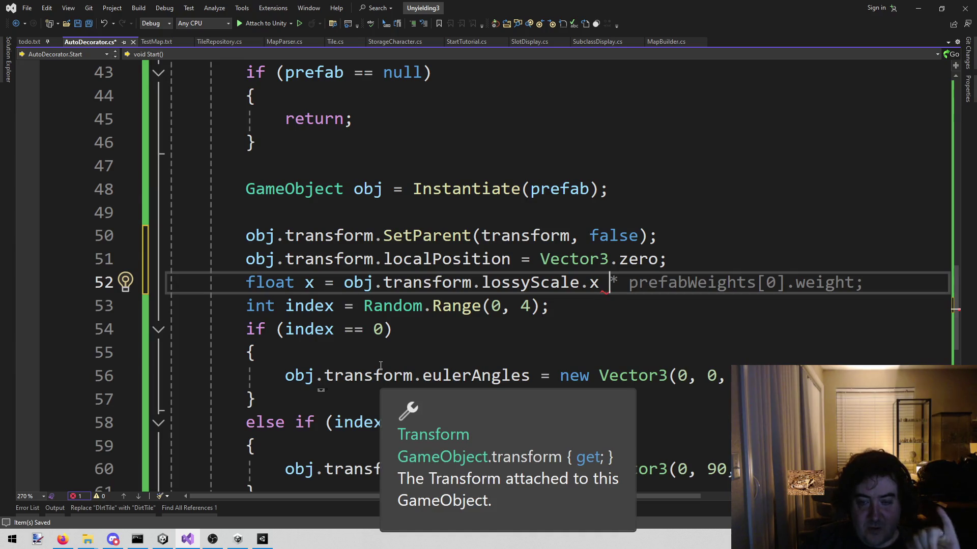
Finish line 52 as 'float x = 1 / obj.transform.lossyScale.x;'
{"action": "key", "text": "ctrl+Left"}
{"action": "key", "text": "ctrl+Left"}
{"action": "key", "text": "ctrl+Left"}
{"action": "key", "text": "ctrl+Left"}
{"action": "key", "text": "ctrl+Left"}
{"action": "key", "text": "ctrl+Left"}
{"action": "type", "text": "1 /"}
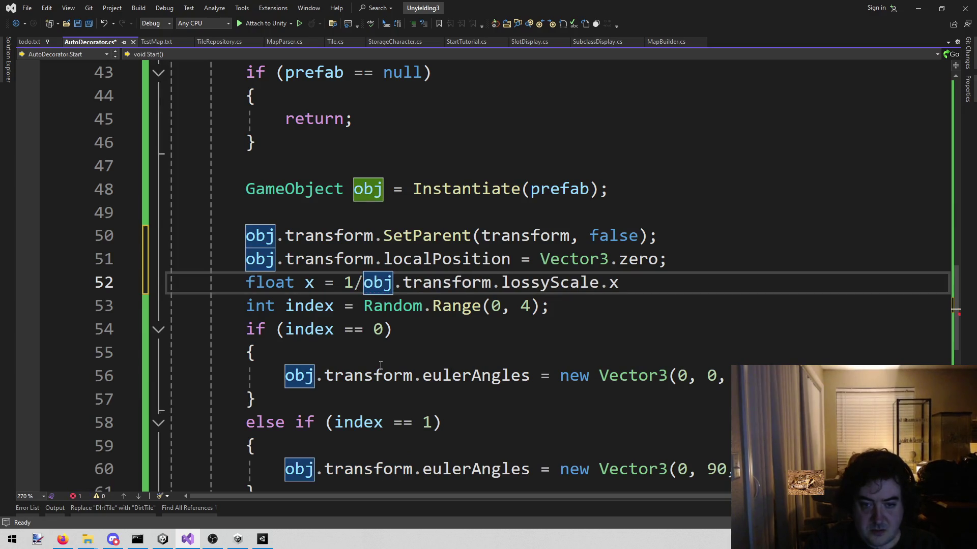
{"action": "key", "text": "Left"}
{"action": "key", "text": "Left"}
{"action": "key", "text": "End"}
{"action": "type", "text": ";"}
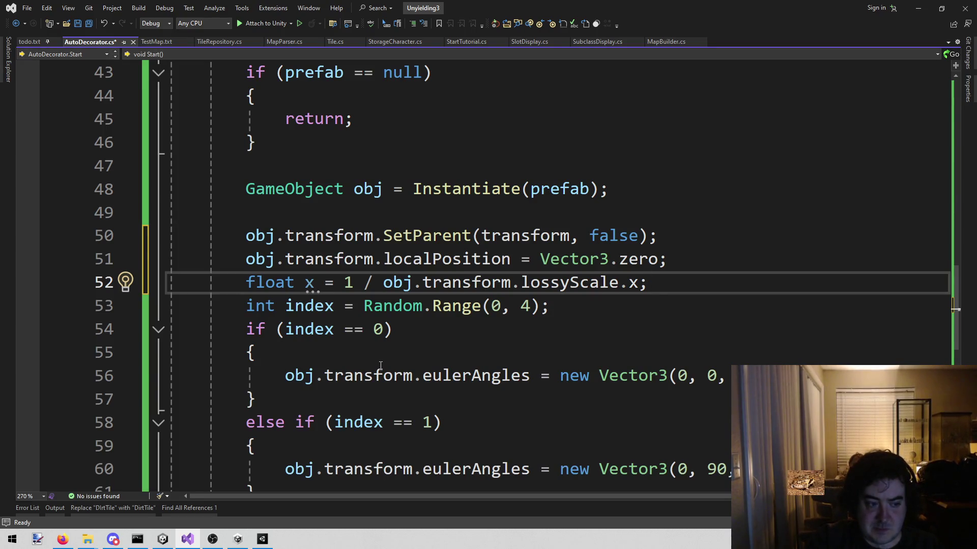
Duplicate the x-scale line twice and change the copies' lossyScale axes to y and z
{"action": "key", "text": "shift+Home"}
{"action": "key", "text": "End"}
{"action": "key", "text": "ctrl+d"}
{"action": "key", "text": "ctrl+d"}
{"action": "key", "text": "Up"}
{"action": "key", "text": "Left"}
{"action": "key", "text": "BackSpace"}
{"action": "type", "text": "y"}
{"action": "key", "text": "Escape"}
{"action": "key", "text": "Down"}
{"action": "key", "text": "BackSpace"}
{"action": "type", "text": "z"}
Rename the copied variables to y and z and save the script
{"action": "key", "text": "Home"}
{"action": "key", "text": "ctrl+Right"}
{"action": "key", "text": "Up"}
{"action": "key", "text": "ctrl+Right"}
{"action": "key", "text": "Left"}
{"action": "key", "text": "shift+Left"}
{"action": "type", "text": "y"}
{"action": "key", "text": "Down"}
{"action": "key", "text": "BackSpace"}
{"action": "type", "text": "z"}
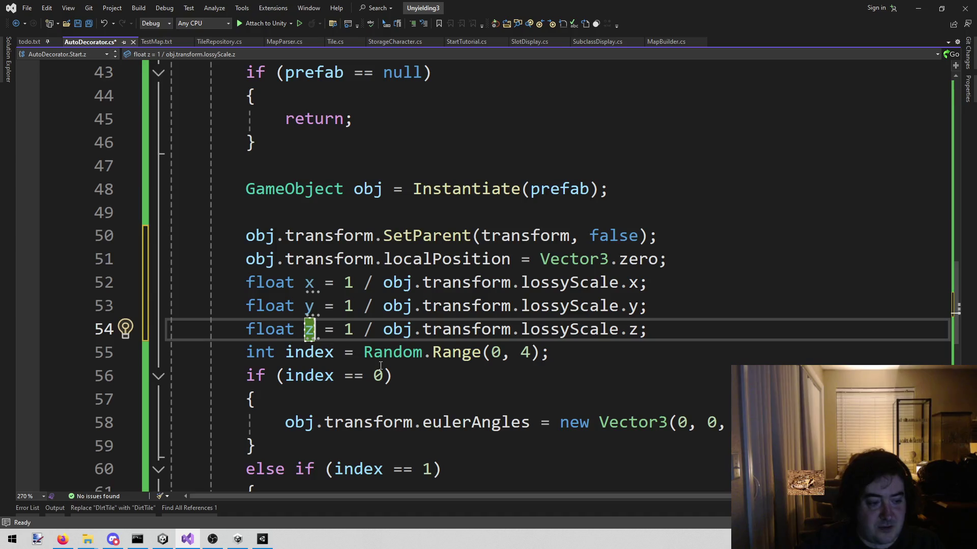
{"action": "left_click", "coordinate": [799, 295]}
{"action": "key", "text": "ctrl+s"}
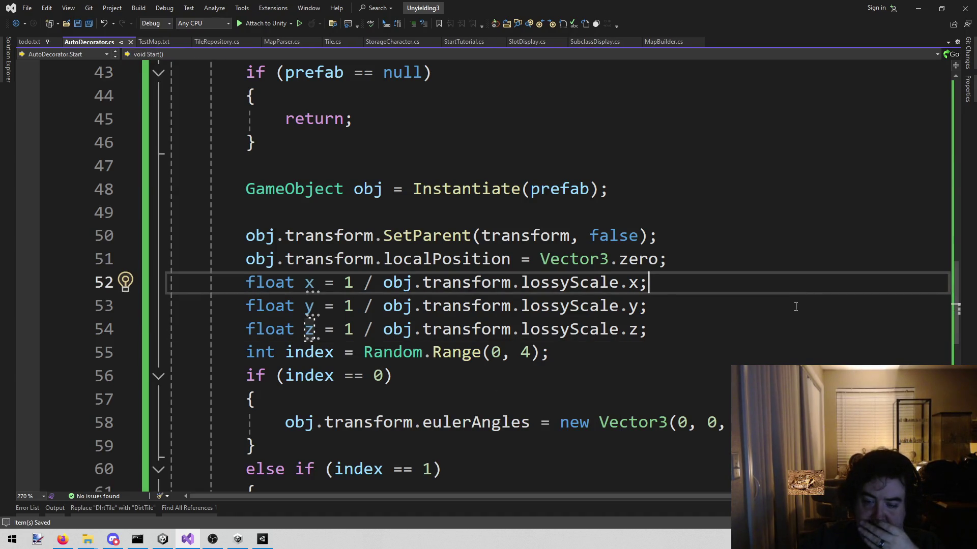
Begin a new obj.transform line below the z-scale line
{"action": "left_click", "coordinate": [688, 321]}
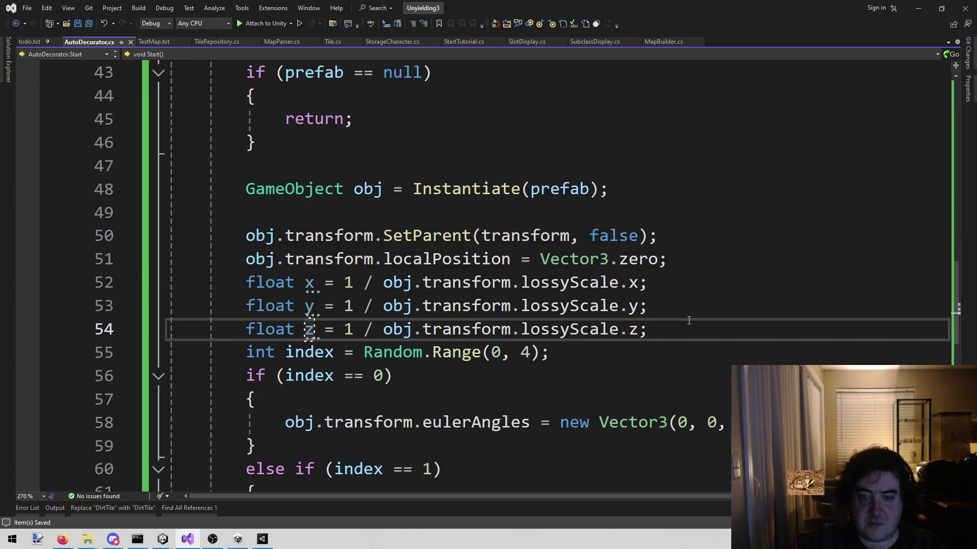
{"action": "key", "text": "Return"}
{"action": "type", "text": "obj.tra"}
{"action": "key", "text": "BackSpace"}
{"action": "key", "text": "BackSpace"}
{"action": "key", "text": "BackSpace"}
Set obj.transform.localScale to new Vector3(x, y, z) and save the script
{"action": "type", "text": "."}
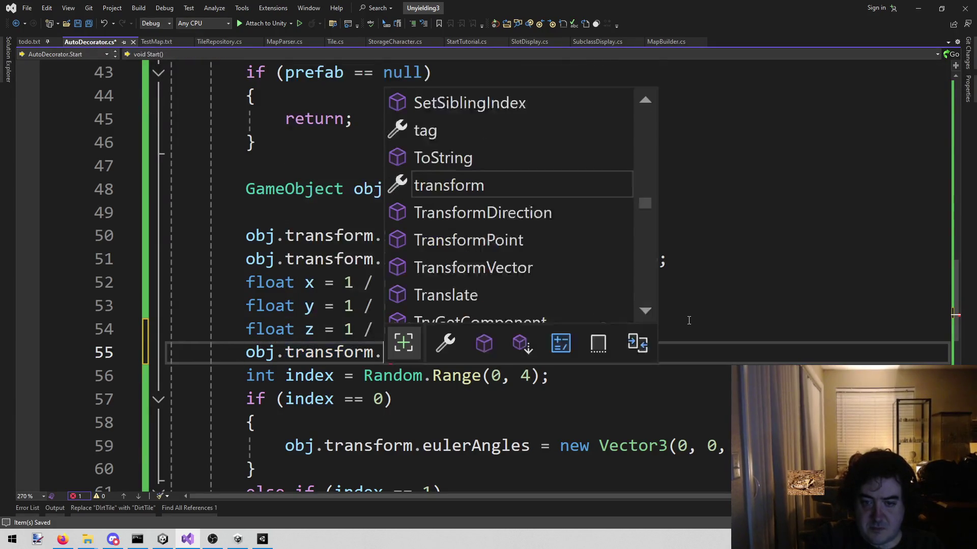
{"action": "type", "text": "t.sca"}
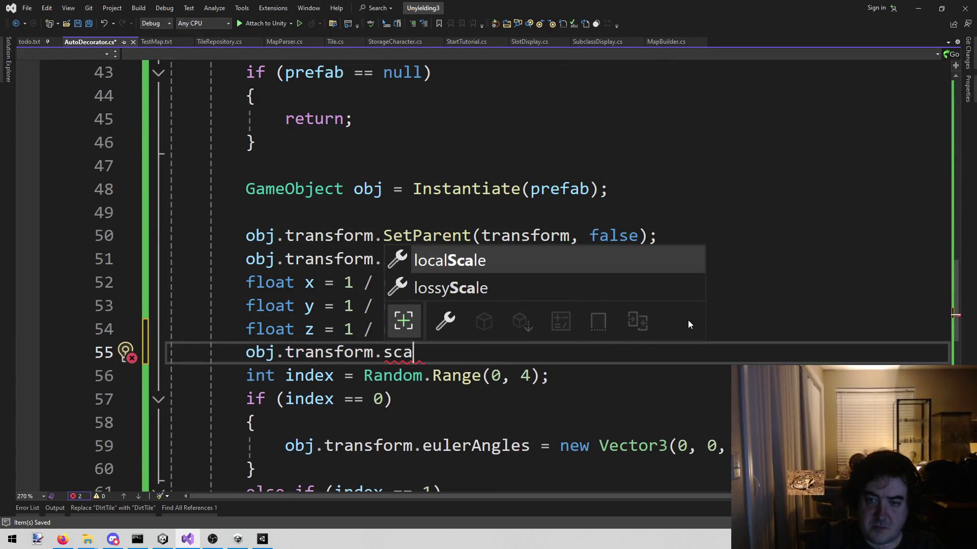
{"action": "type", "text": " ="}
{"action": "key", "text": "Tab"}
{"action": "key", "text": "ctrl+s"}
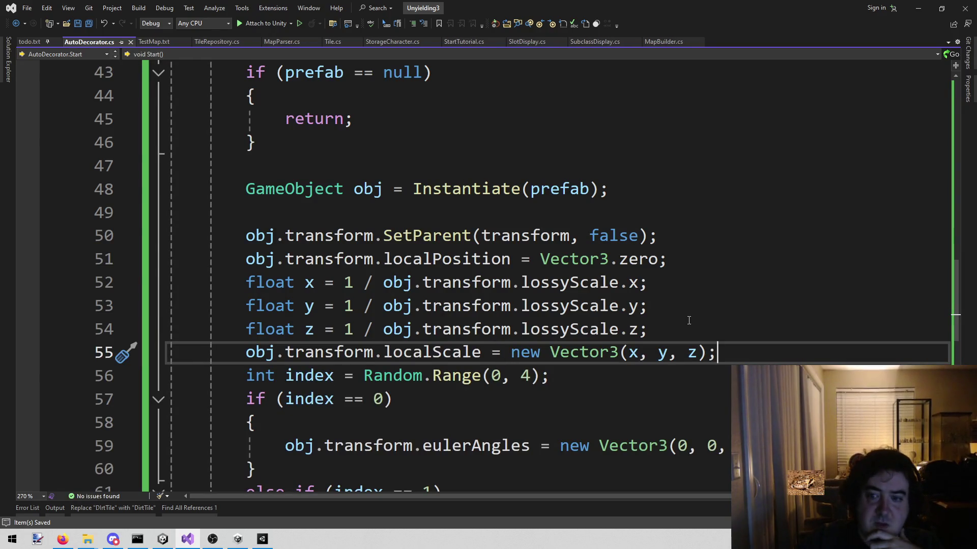
{"action": "scroll", "coordinate": [709, 250], "scroll_direction": "down", "scroll_amount": 1}
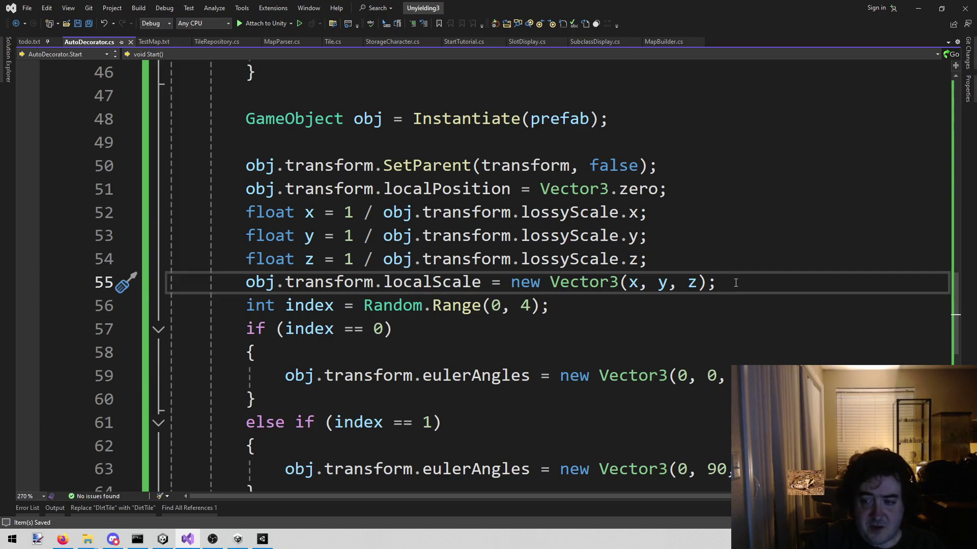
Add an obj.transform.localPosition Vector3 line with its x and z arguments set to 0
{"action": "key", "text": "Return"}
{"action": "type", "text": "obj.tra"}
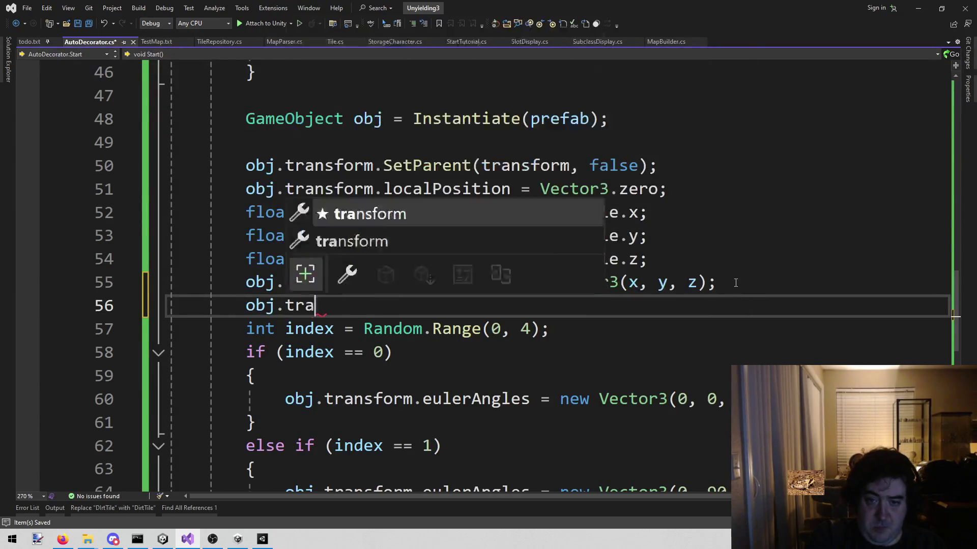
{"action": "type", "text": "nsform.loca"}
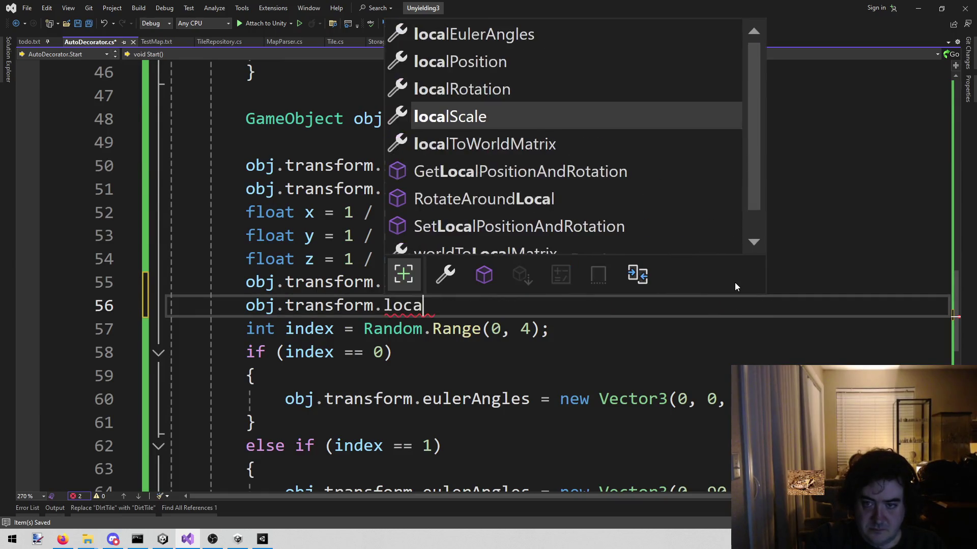
{"action": "key", "text": "Up"}
{"action": "key", "text": "Up"}
{"action": "key", "text": "Tab"}
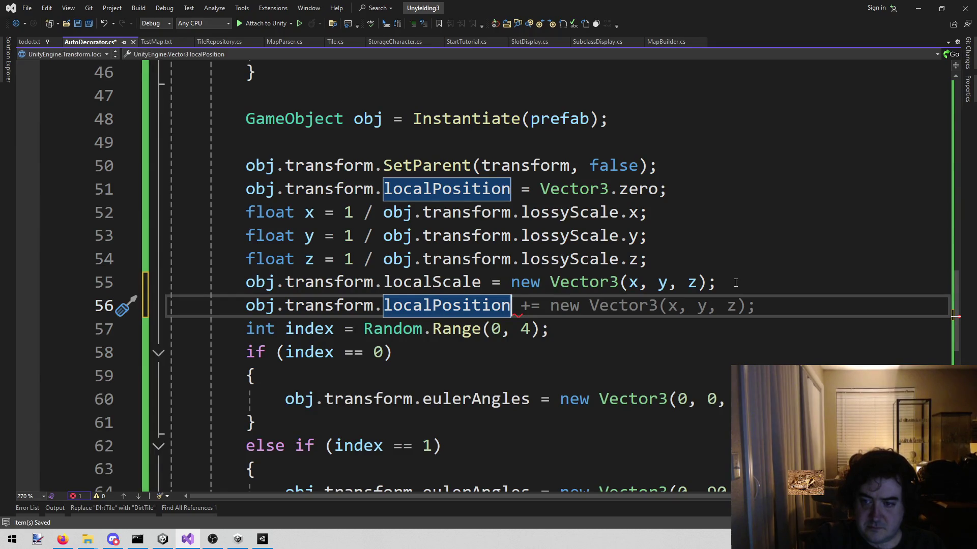
{"action": "key", "text": "Tab"}
{"action": "key", "text": "Left"}
{"action": "key", "text": "Left"}
{"action": "key", "text": "BackSpace"}
{"action": "type", "text": "0"}
{"action": "key", "text": "Left"}
{"action": "key", "text": "Left"}
{"action": "key", "text": "Left"}
{"action": "key", "text": "Left"}
{"action": "key", "text": "Left"}
{"action": "key", "text": "BackSpace"}
{"action": "type", "text": "0"}
Make the localPosition line a plain assignment with y set to .75f
{"action": "key", "text": "ctrl+Left"}
{"action": "key", "text": "ctrl+Left"}
{"action": "key", "text": "ctrl+Left"}
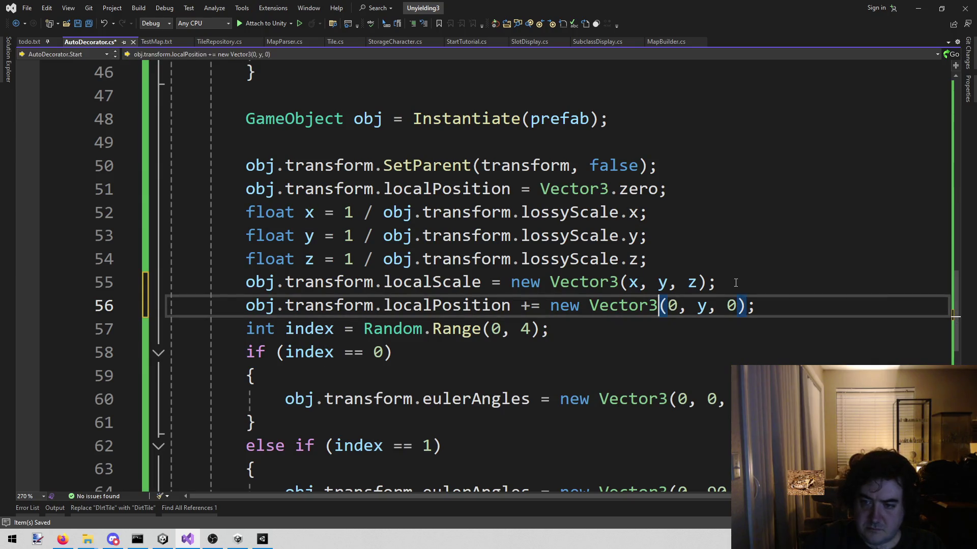
{"action": "key", "text": "shift+Right"}
{"action": "key", "text": "Delete"}
{"action": "key", "text": "ctrl+Right"}
{"action": "key", "text": "ctrl+Right"}
{"action": "key", "text": "ctrl+Right"}
{"action": "key", "text": "Right"}
{"action": "key", "text": "Right"}
{"action": "key", "text": "Right"}
{"action": "key", "text": "Right"}
{"action": "key", "text": "Right"}
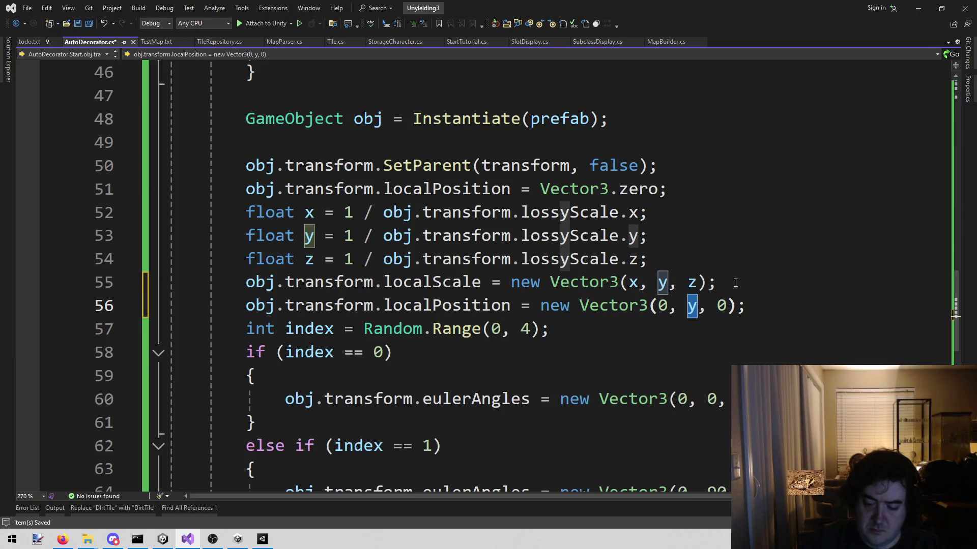
{"action": "key", "text": "BackSpace"}
{"action": "type", "text": ".75f"}
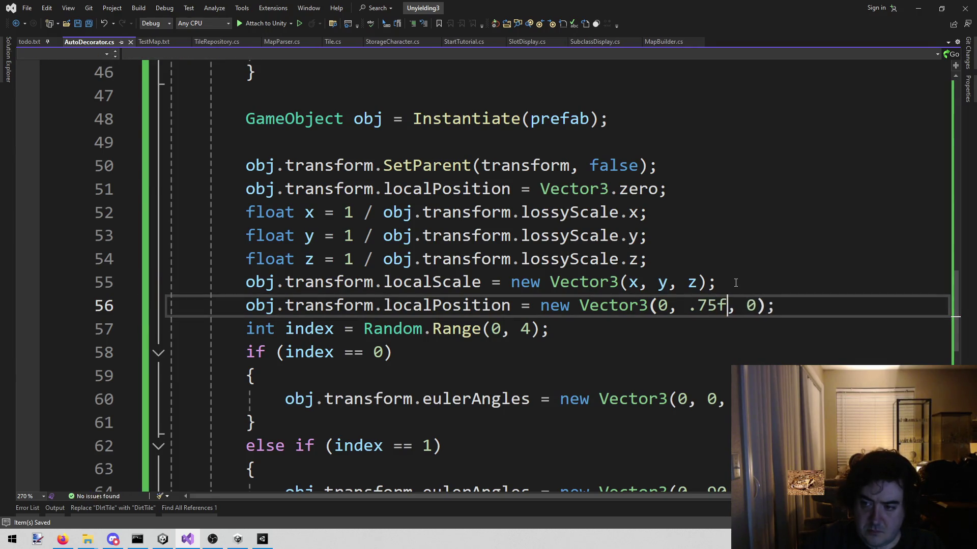
{"action": "left_click", "coordinate": [755, 236]}
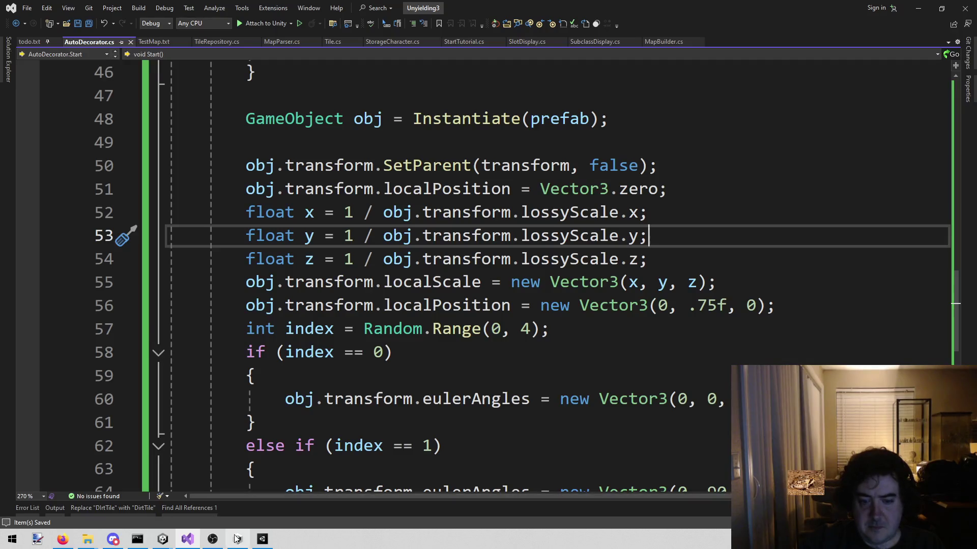
{"action": "left_click", "coordinate": [269, 544]}
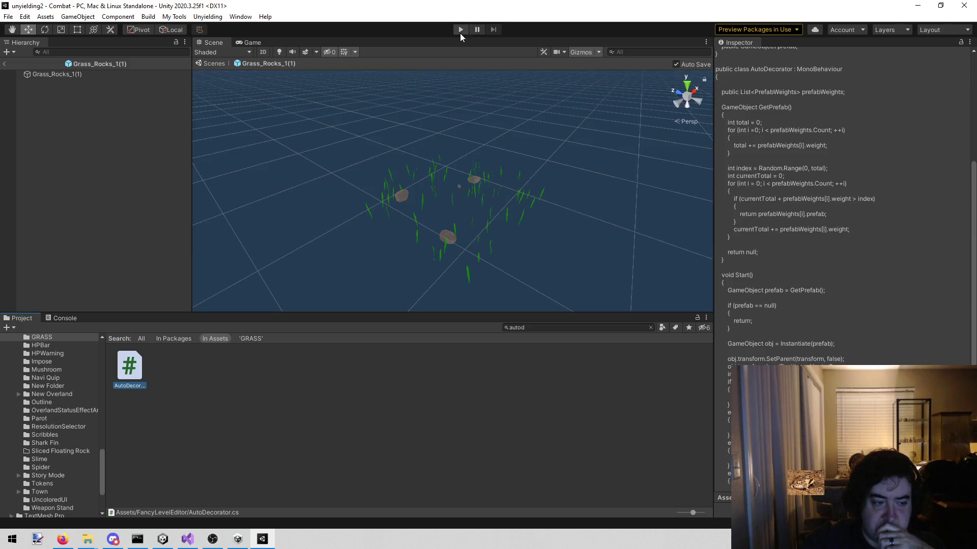
Deselect the AutoDecorator script and run the unyielding2 project in Play mode
{"action": "left_click", "coordinate": [336, 462]}
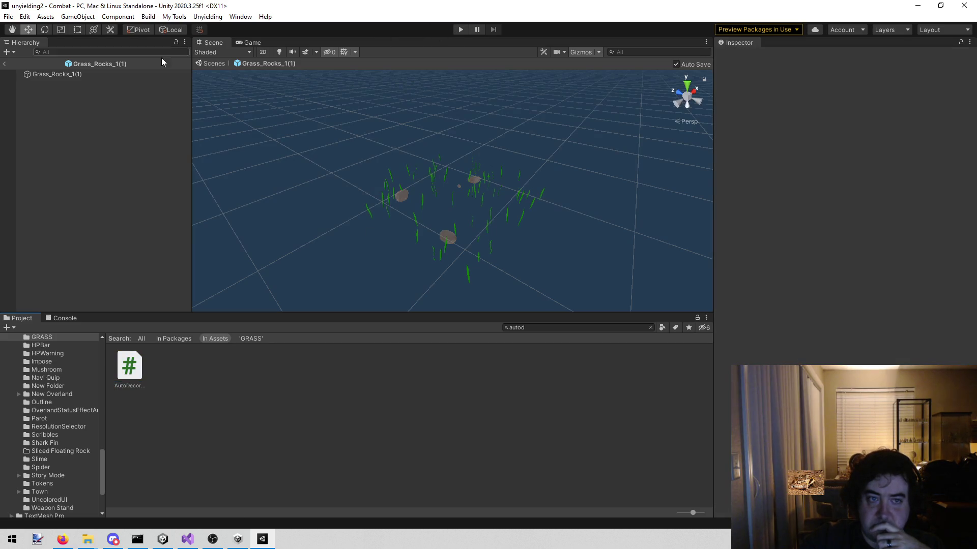
{"action": "left_click", "coordinate": [459, 29]}
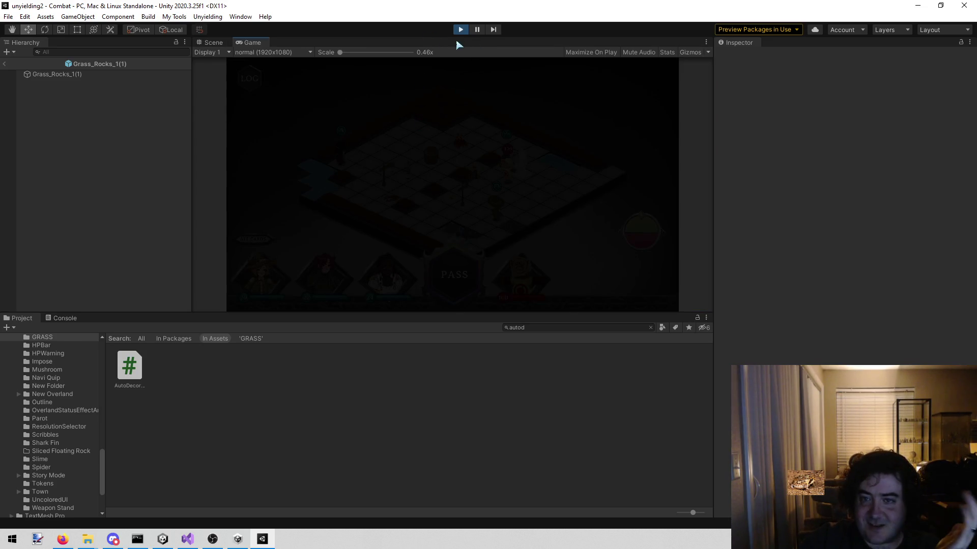
{"action": "left_click", "coordinate": [164, 539]}
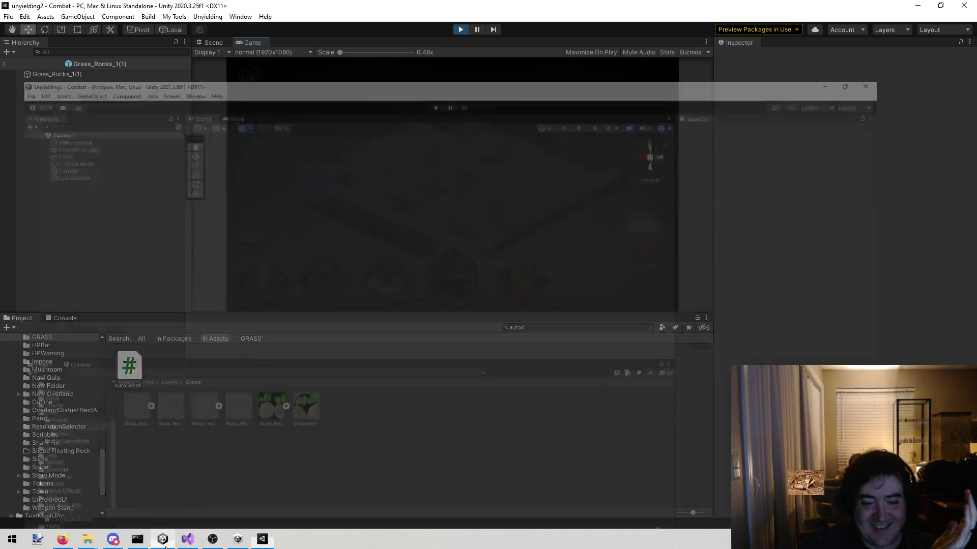
Play Unyielding3's Combat scene, stop unyielding2's play, and survey the grid in Scene view
{"action": "left_click", "coordinate": [469, 30]}
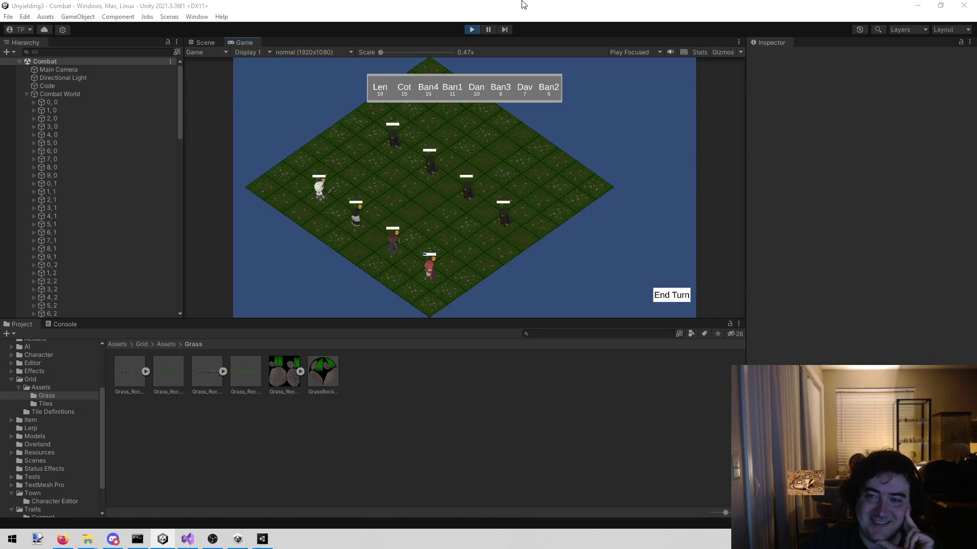
{"action": "key", "text": "alt+Tab"}
{"action": "left_click", "coordinate": [461, 29]}
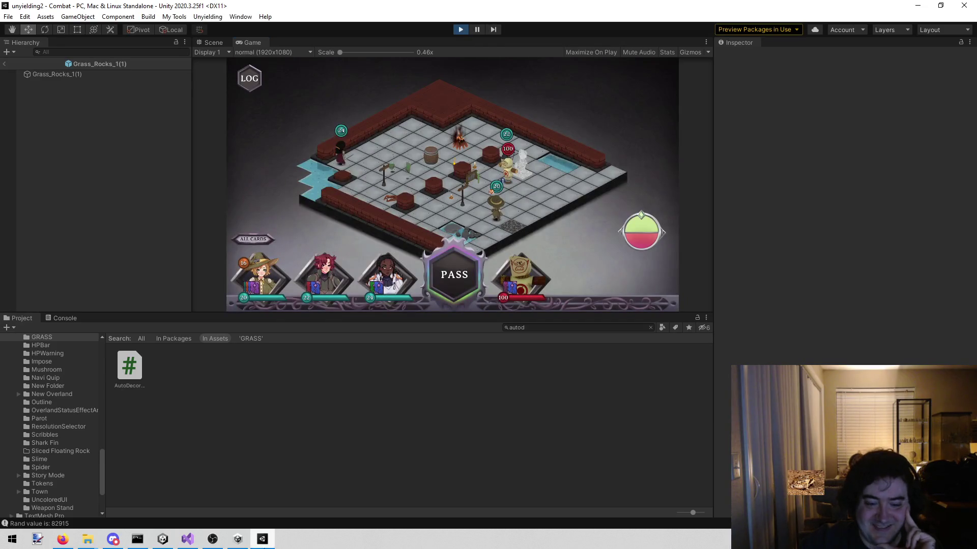
{"action": "key", "text": "alt+Tab"}
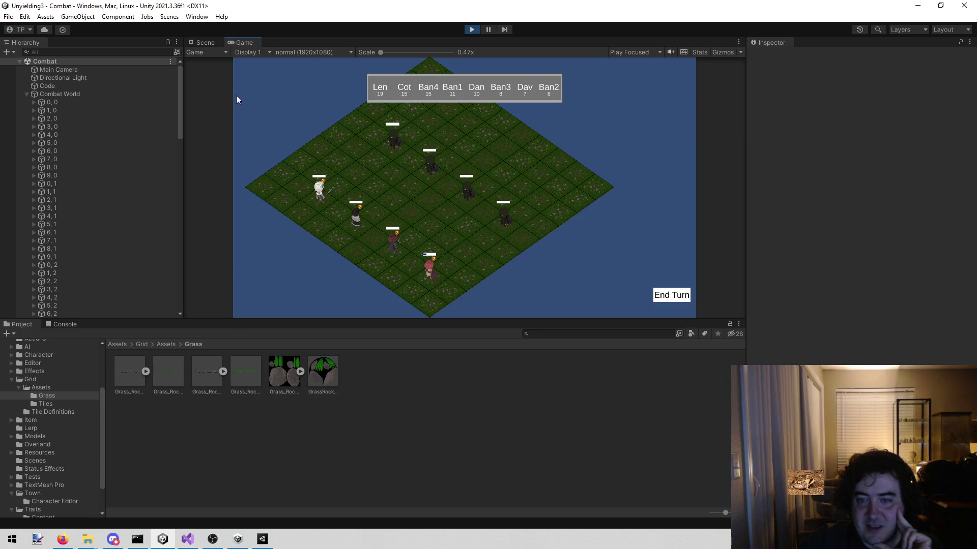
{"action": "left_click", "coordinate": [213, 42]}
{"action": "mouse_move", "coordinate": [380, 176]}
{"action": "left_mouse_down"}
{"action": "mouse_move", "coordinate": [397, 256]}
{"action": "mouse_move", "coordinate": [453, 279]}
{"action": "mouse_move", "coordinate": [689, 281]}
{"action": "mouse_move", "coordinate": [673, 227]}
{"action": "mouse_move", "coordinate": [621, 321]}
{"action": "mouse_move", "coordinate": [629, 330]}
{"action": "mouse_move", "coordinate": [630, 218]}
{"action": "mouse_move", "coordinate": [640, 244]}
{"action": "mouse_move", "coordinate": [534, 326]}
{"action": "mouse_move", "coordinate": [87, 382]}
{"action": "mouse_move", "coordinate": [152, 341]}
{"action": "mouse_move", "coordinate": [184, 12]}
{"action": "left_mouse_up"}
{"action": "left_click", "coordinate": [249, 40]}
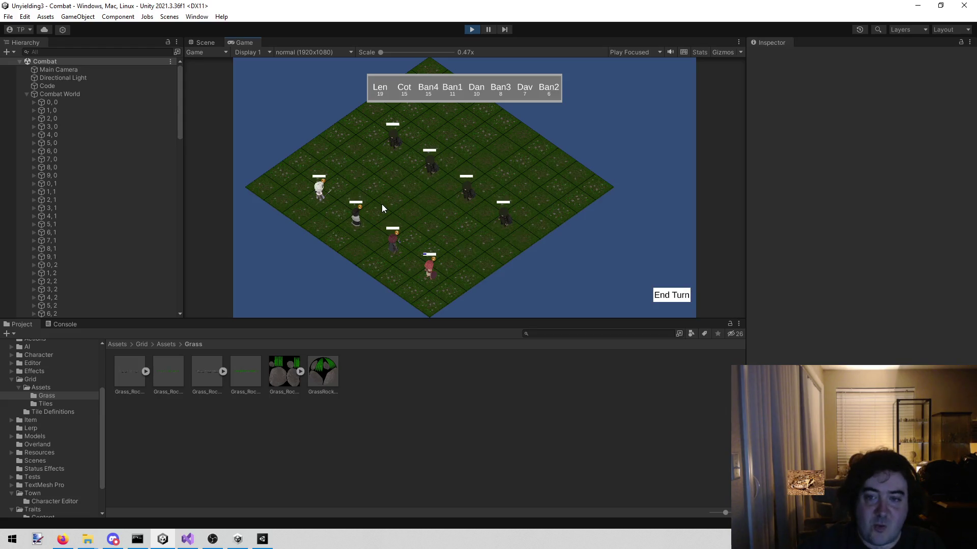
End the turn, pick a tile next to the active character, then stop Play mode
{"action": "left_click", "coordinate": [680, 296]}
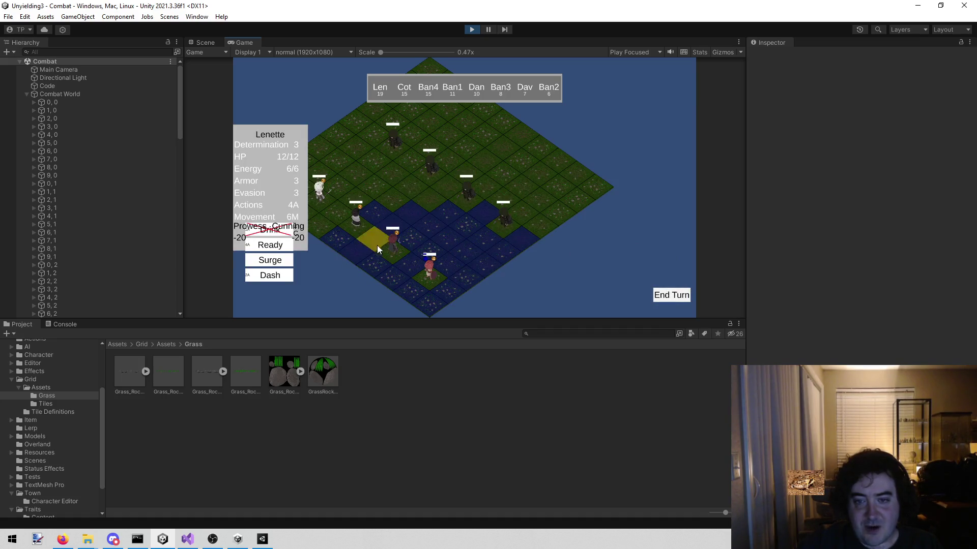
{"action": "left_click", "coordinate": [381, 209]}
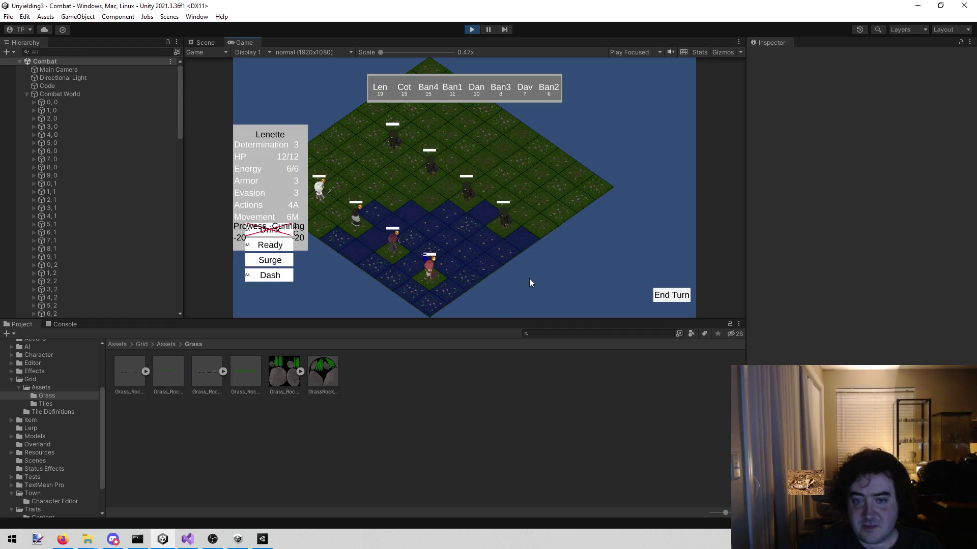
{"action": "left_click", "coordinate": [476, 28]}
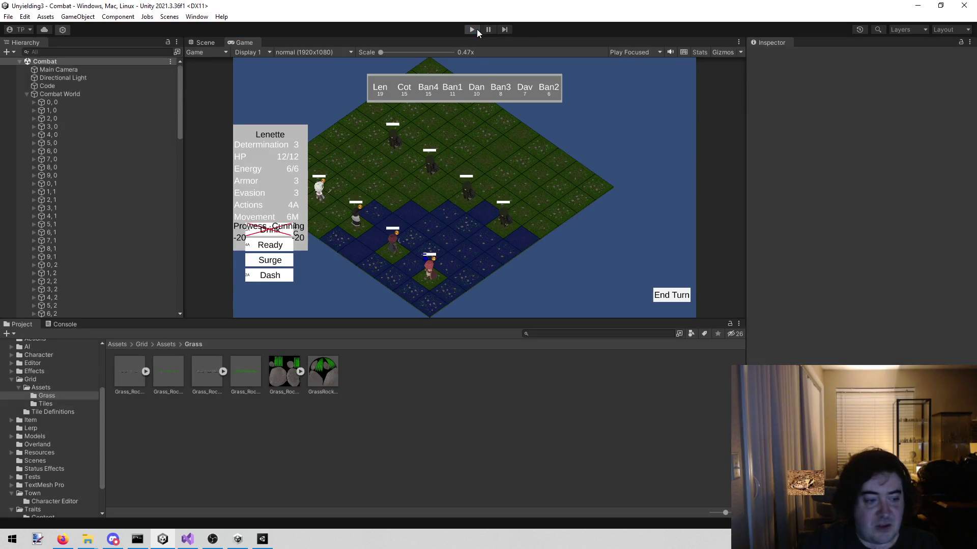
{"action": "key", "text": "alt+Tab"}
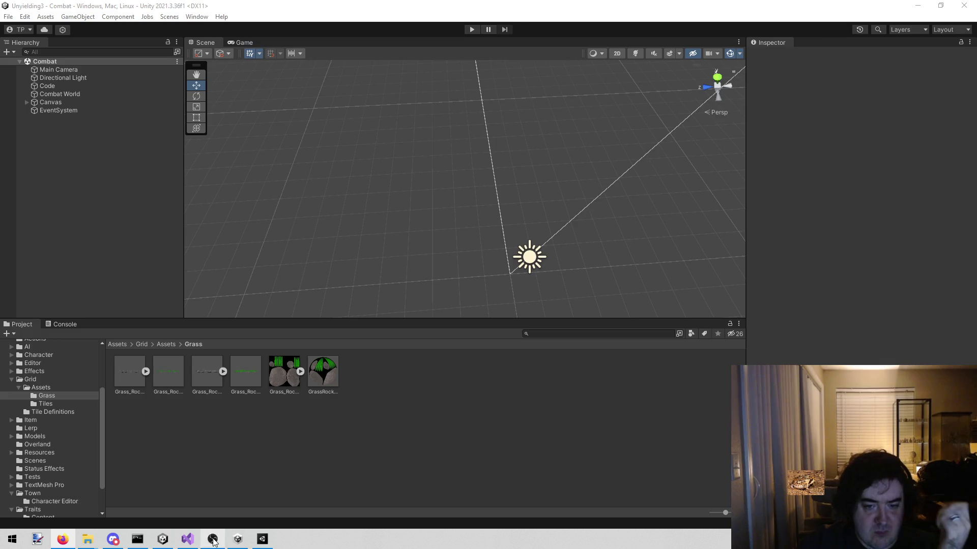
Browse Grid's Tiles and Grass folders, ending on Grid's Assets folder contents
{"action": "mouse_move", "coordinate": [213, 541]}
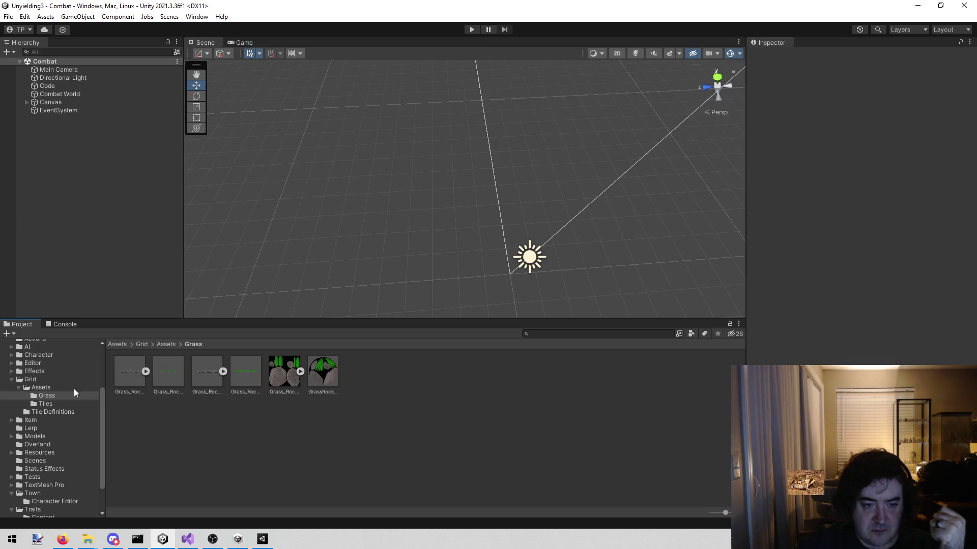
{"action": "left_click", "coordinate": [62, 402]}
{"action": "left_click", "coordinate": [51, 395]}
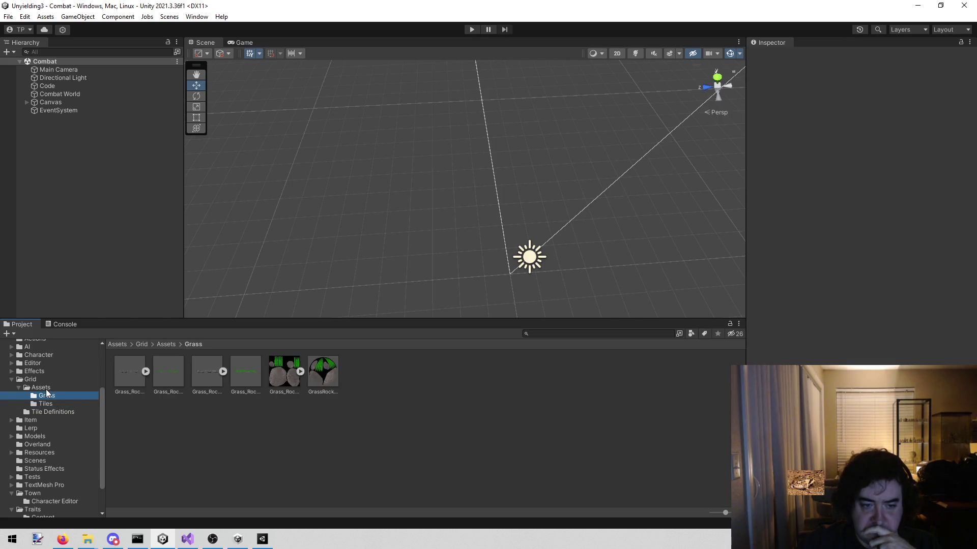
{"action": "left_click", "coordinate": [45, 389]}
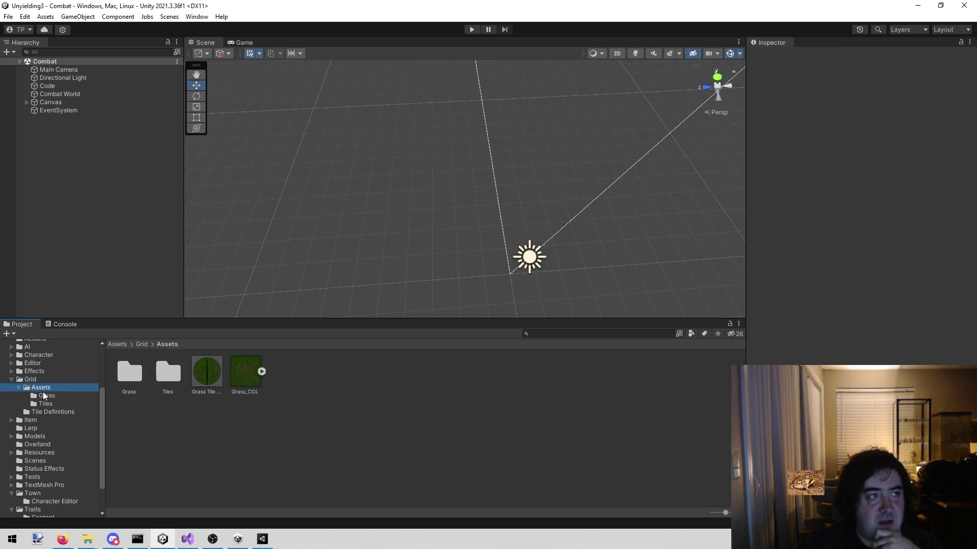
Create a folder named Dirt in Grid's Assets and open it
{"action": "left_click", "coordinate": [169, 430]}
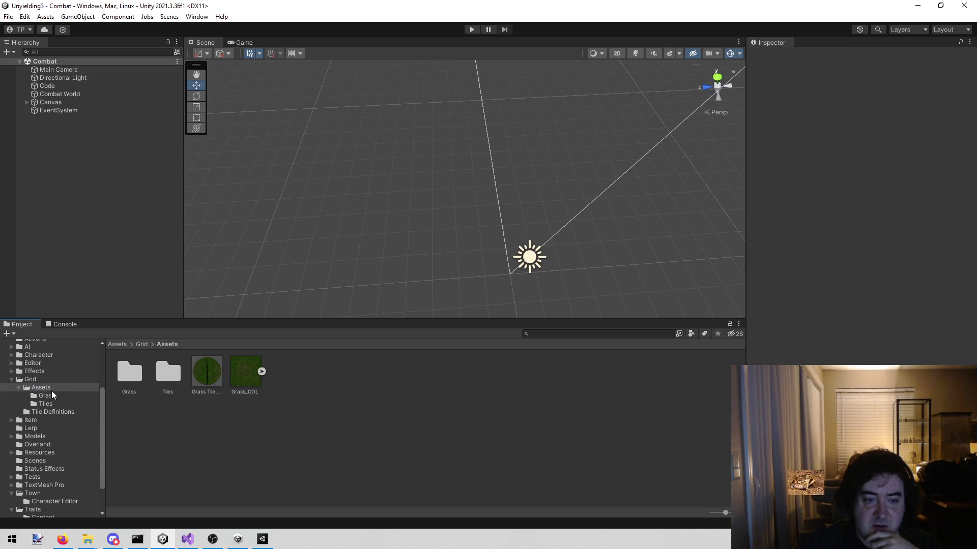
{"action": "right_click", "coordinate": [375, 388]}
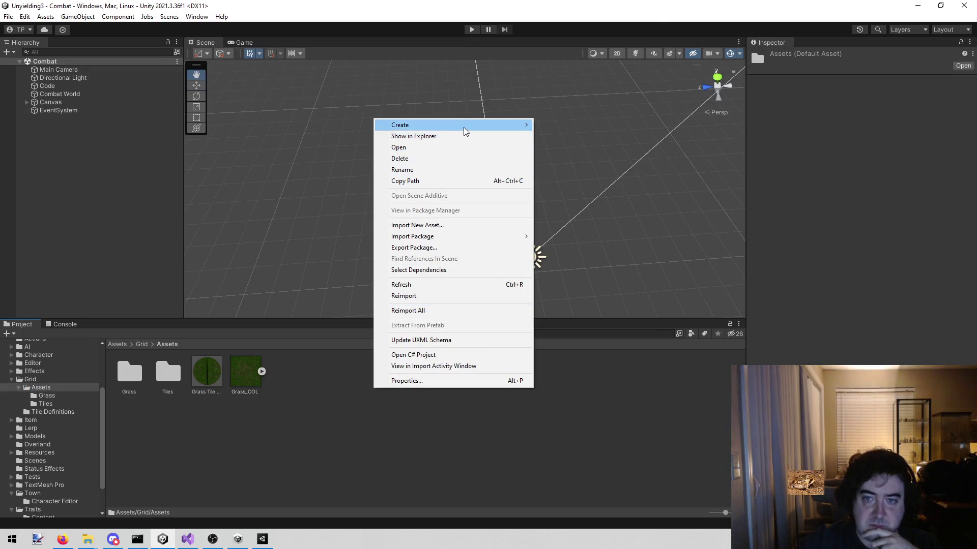
{"action": "mouse_move", "coordinate": [463, 126]}
{"action": "left_click", "coordinate": [583, 35]}
{"action": "type", "text": "Dirt"}
{"action": "key", "text": "Return"}
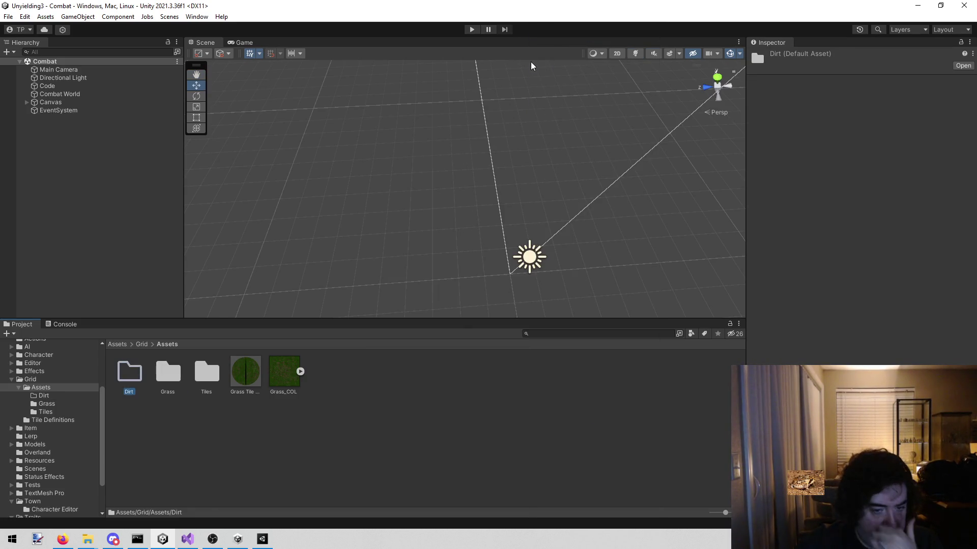
{"action": "left_click", "coordinate": [140, 421]}
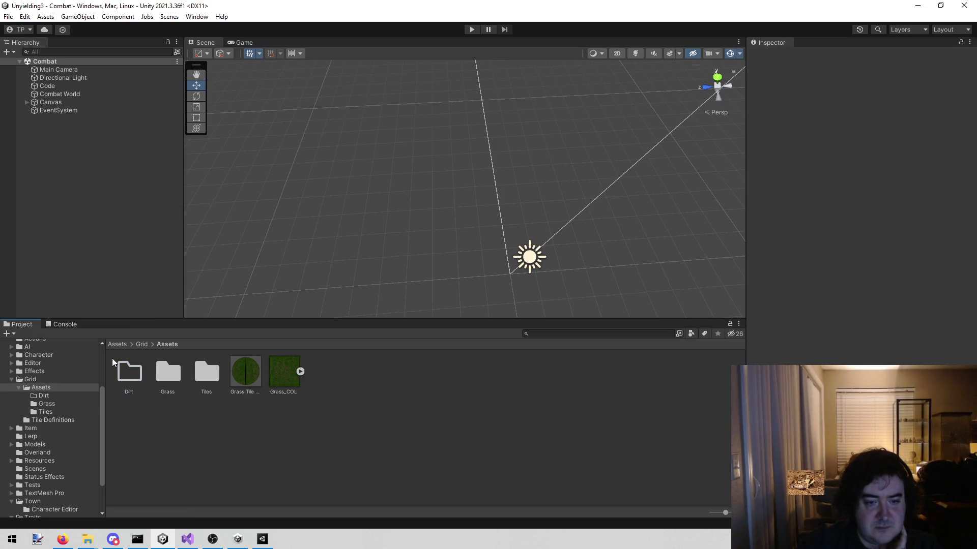
{"action": "double_click", "coordinate": [136, 383]}
Check the Console output, then return to the Project files view
{"action": "mouse_move", "coordinate": [265, 542]}
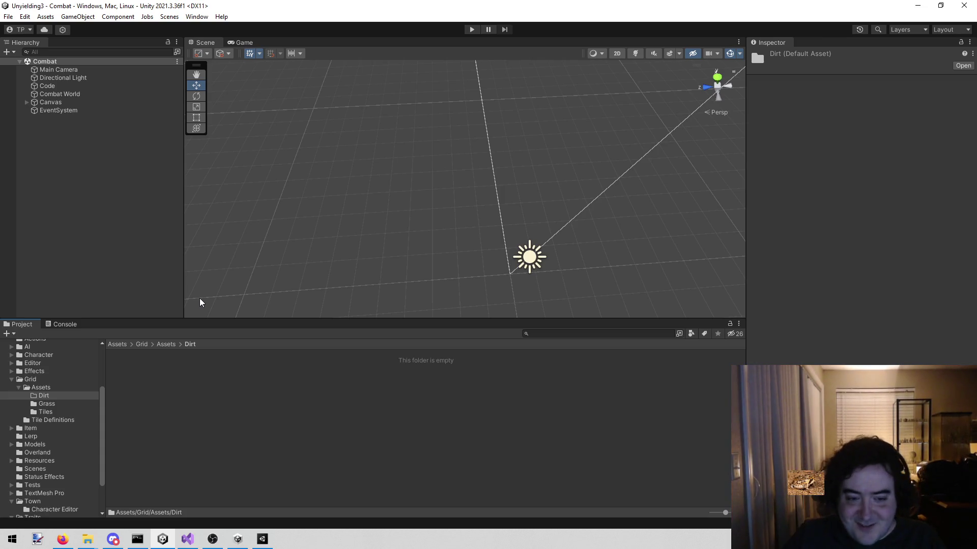
{"action": "left_click", "coordinate": [61, 324]}
{"action": "left_click", "coordinate": [22, 325]}
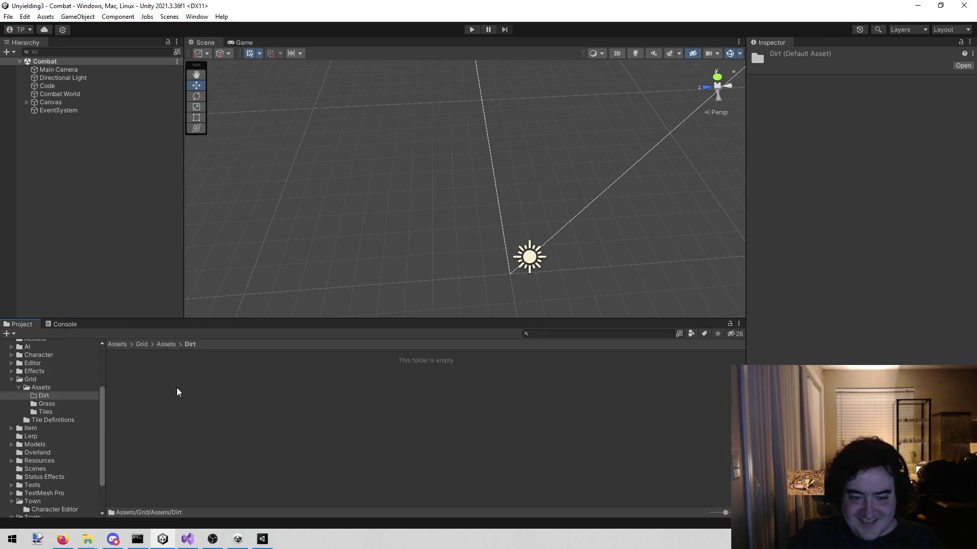
{"action": "left_click", "coordinate": [262, 540]}
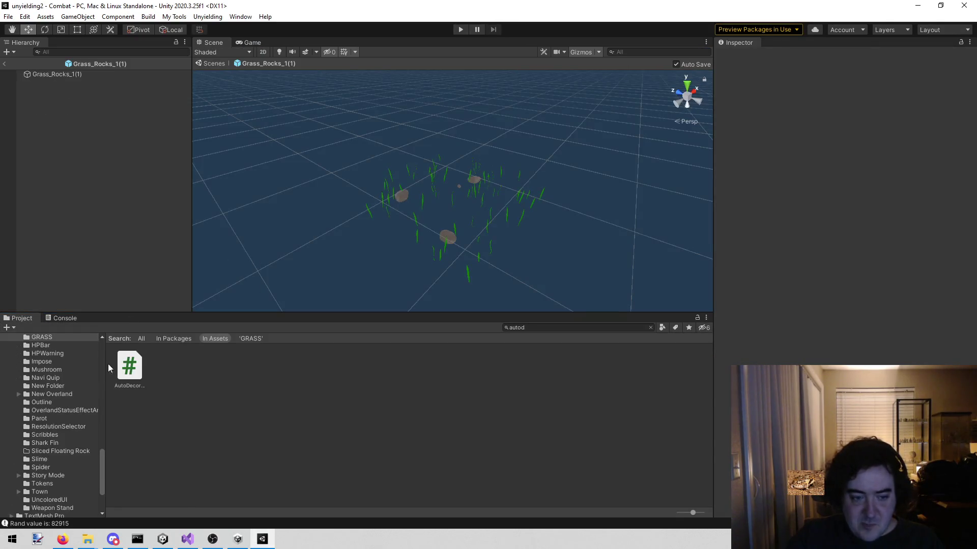
{"action": "scroll", "coordinate": [59, 389], "scroll_direction": "up", "scroll_amount": 5}
{"action": "left_click", "coordinate": [583, 328]}
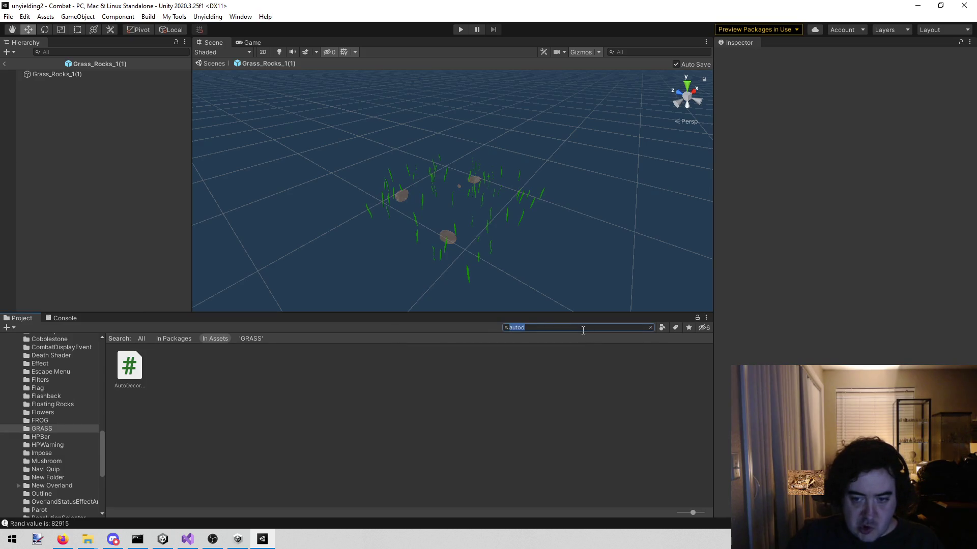
{"action": "type", "text": "dirt t"}
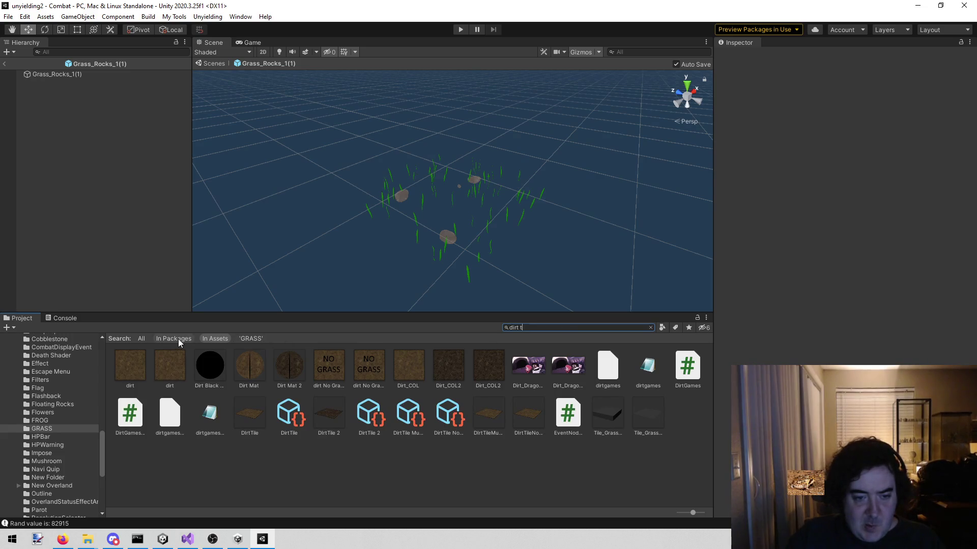
{"action": "left_click", "coordinate": [166, 361]}
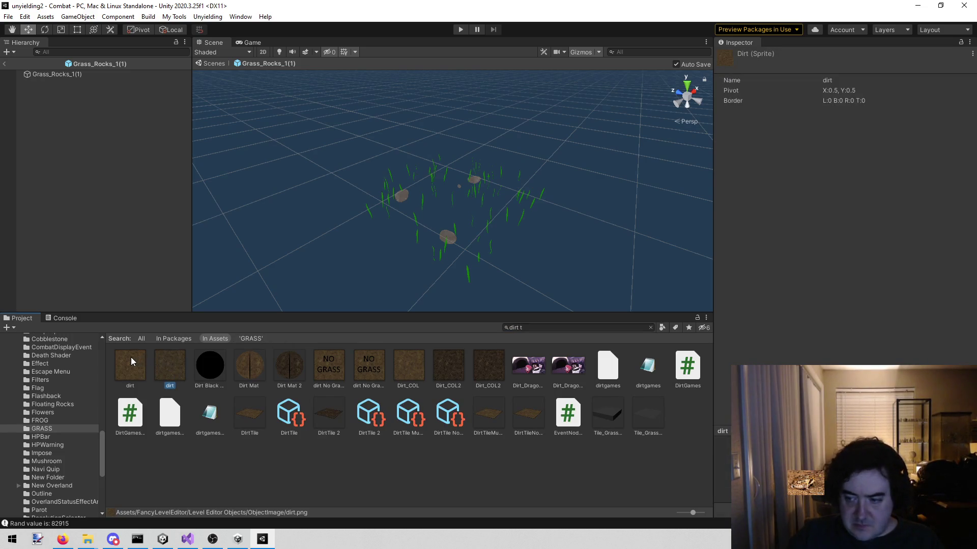
{"action": "left_click", "coordinate": [130, 361]}
{"action": "left_click", "coordinate": [178, 369]}
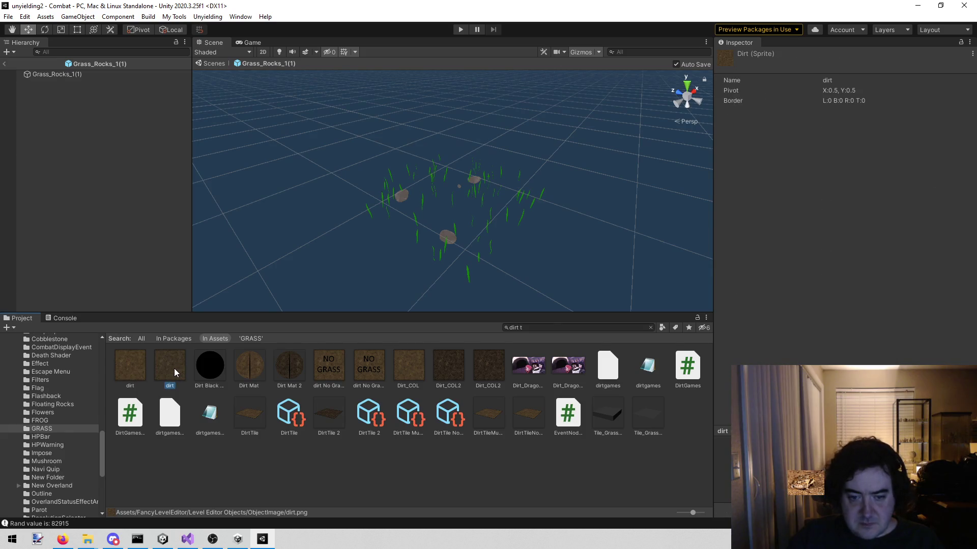
{"action": "left_click", "coordinate": [249, 416]}
{"action": "double_click", "coordinate": [831, 298]}
{"action": "left_click", "coordinate": [951, 96]}
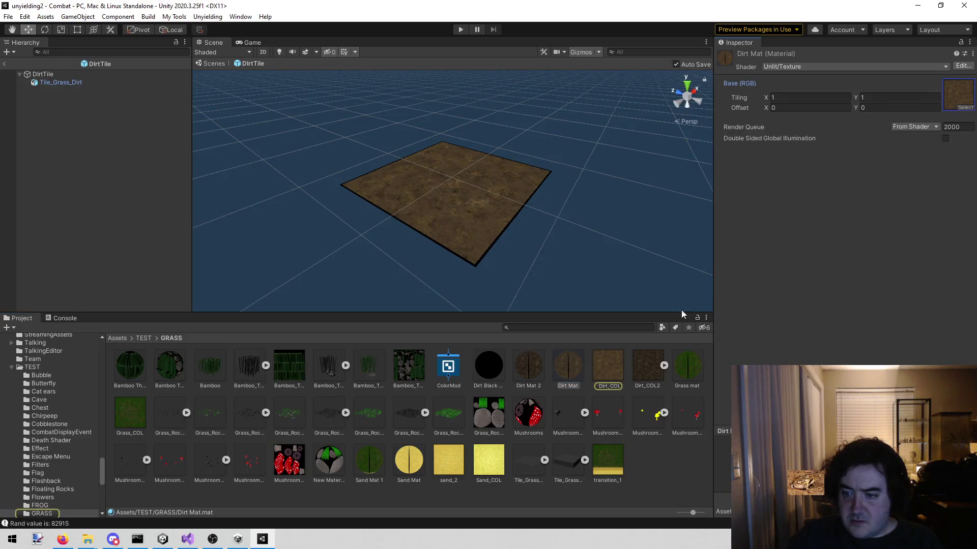
{"action": "right_click", "coordinate": [606, 365]}
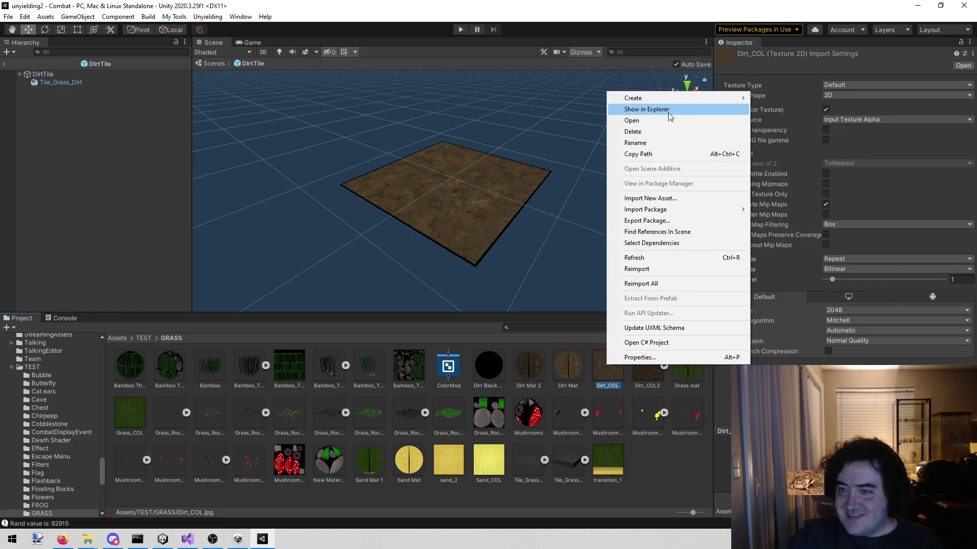
{"action": "left_click", "coordinate": [671, 114]}
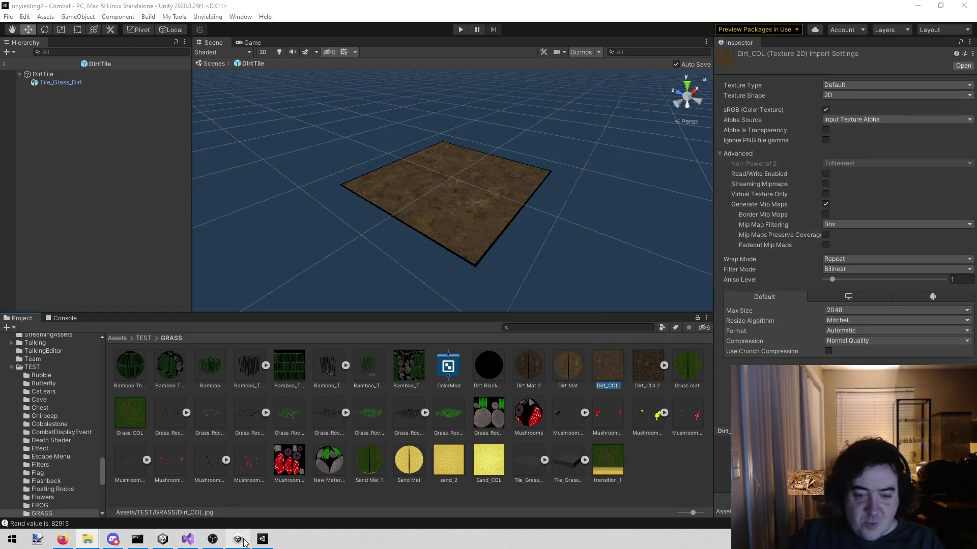
{"action": "left_click", "coordinate": [160, 543]}
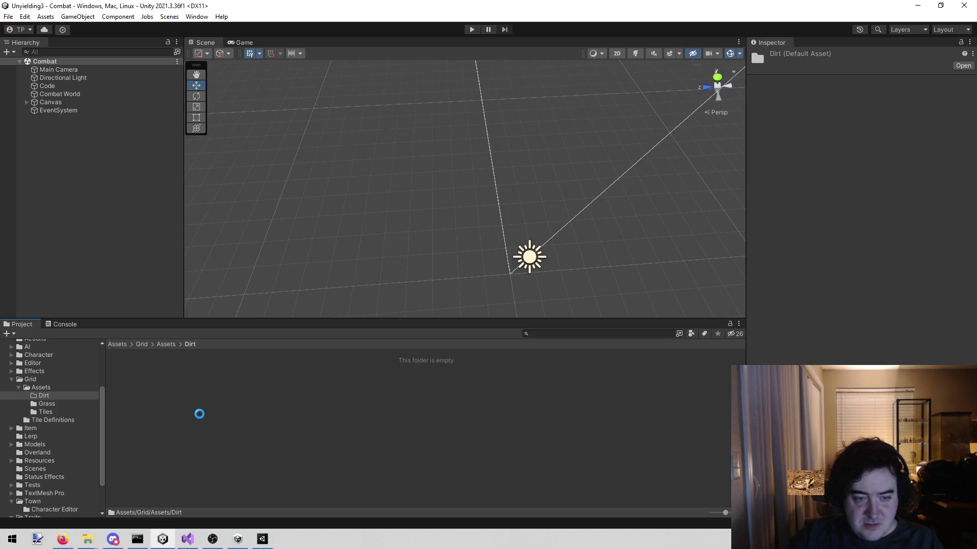
Open the DirtTile prefab for editing and create a Dirt Mat material in the Dirt folder
{"action": "left_click", "coordinate": [50, 411]}
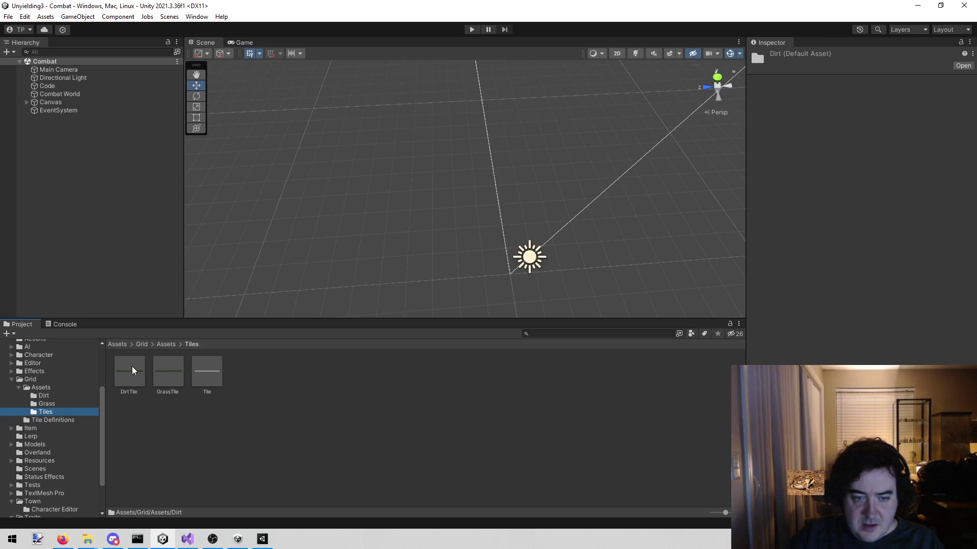
{"action": "double_click", "coordinate": [132, 366]}
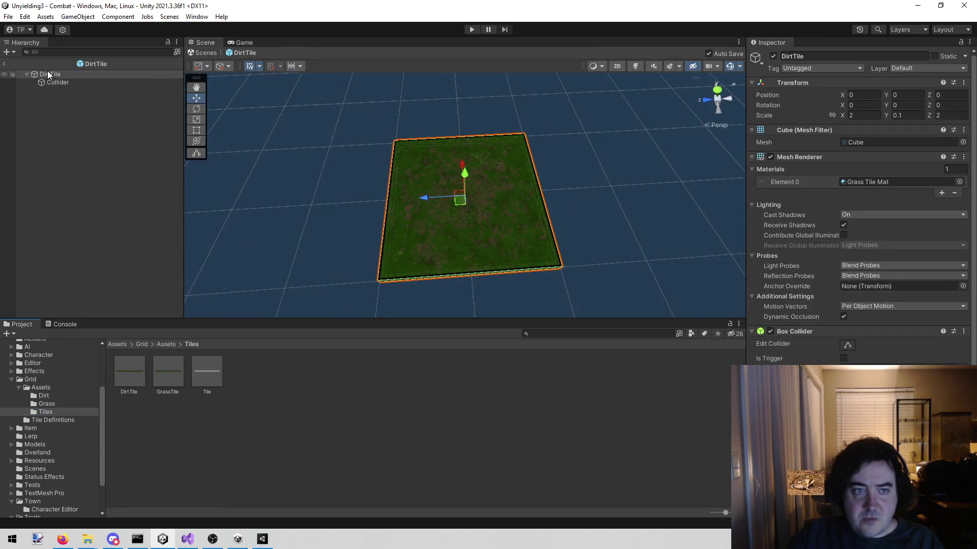
{"action": "left_click", "coordinate": [39, 397]}
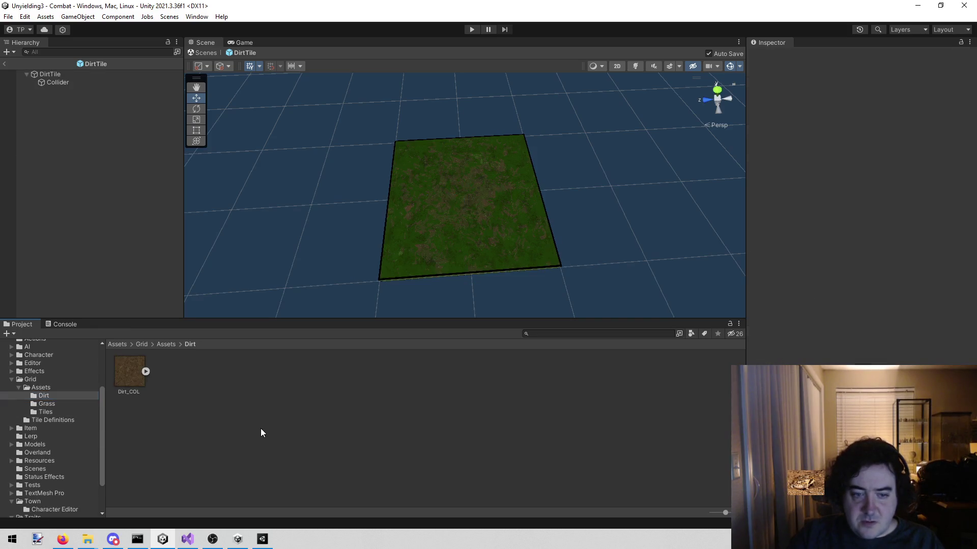
{"action": "right_click", "coordinate": [187, 375]}
{"action": "mouse_move", "coordinate": [268, 112]}
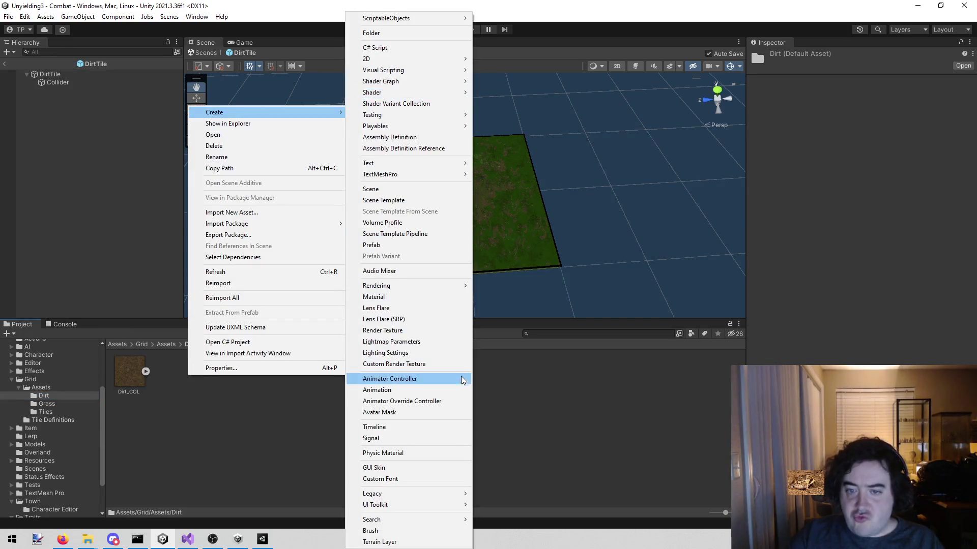
{"action": "left_click", "coordinate": [432, 296]}
{"action": "type", "text": "Dirt"}
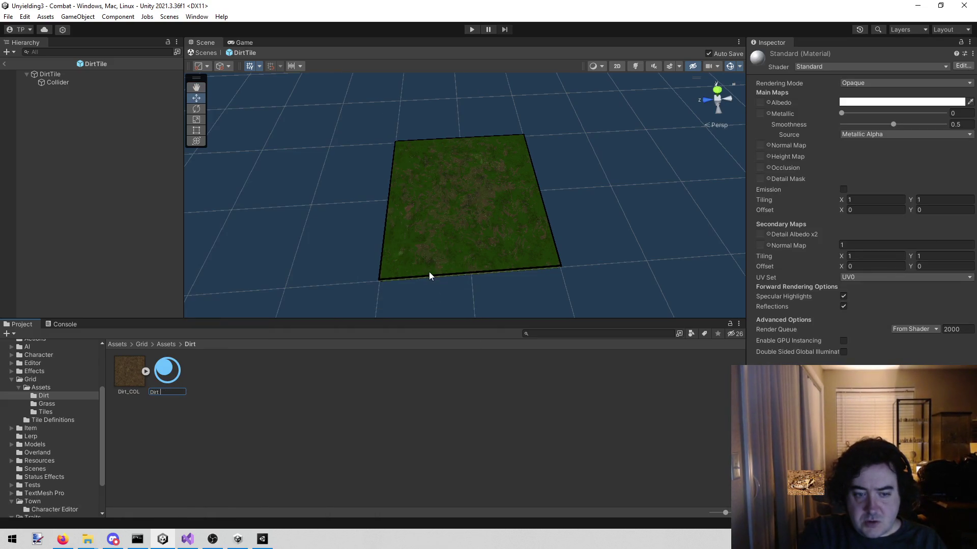
{"action": "type", "text": "Mat"}
{"action": "key", "text": "Return"}
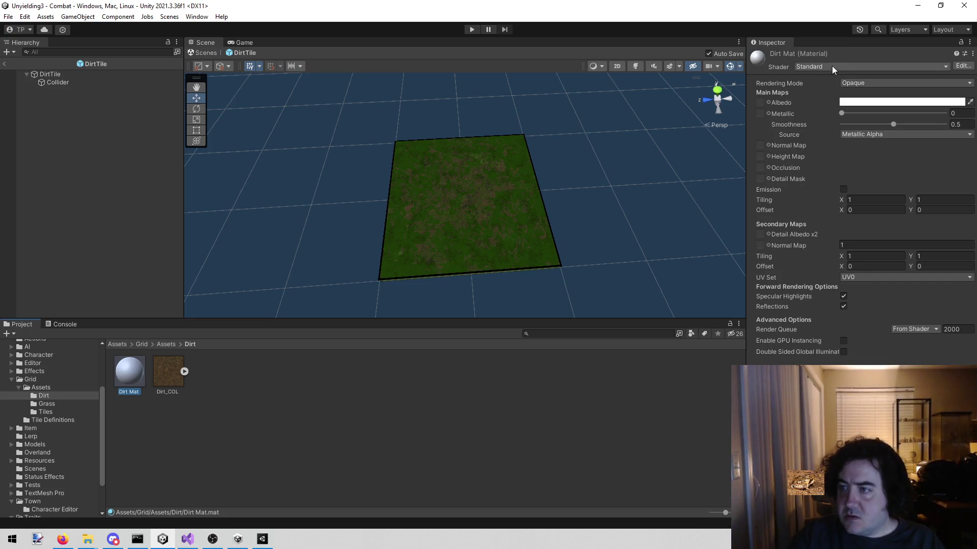
Give Dirt Mat the Unlit/Texture shader with Dirt_COL as its base texture
{"action": "left_click", "coordinate": [832, 66]}
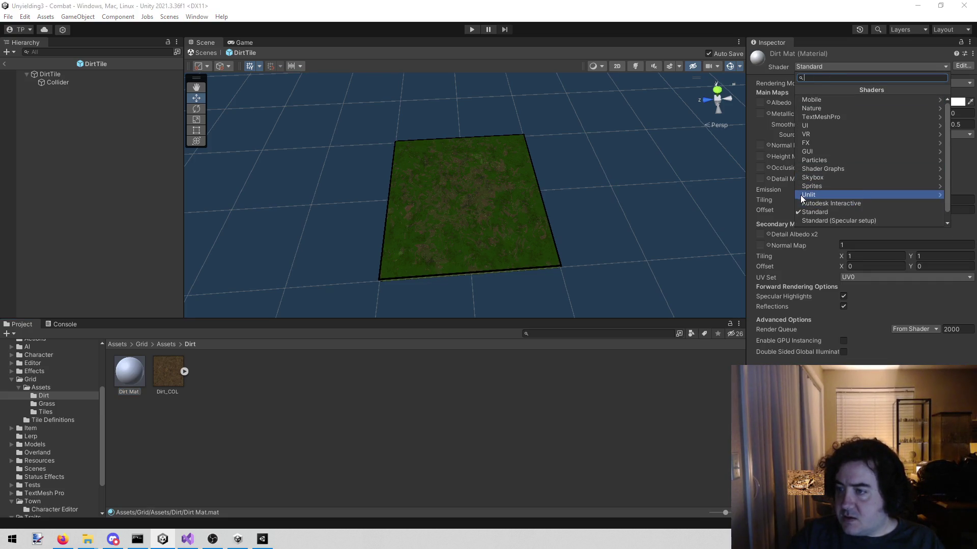
{"action": "left_click", "coordinate": [800, 199]}
{"action": "left_click", "coordinate": [830, 105]}
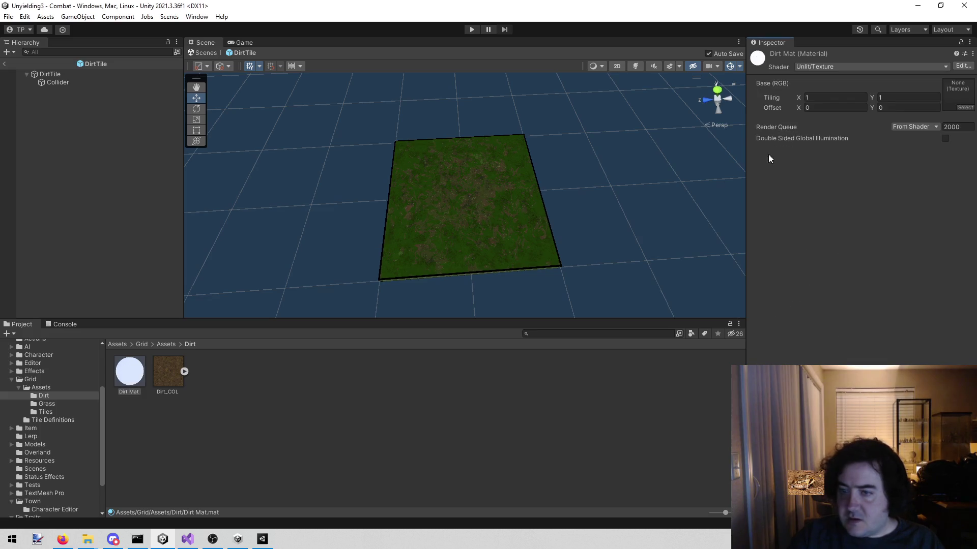
{"action": "left_click_drag", "start_coordinate": [168, 371], "coordinate": [957, 94]}
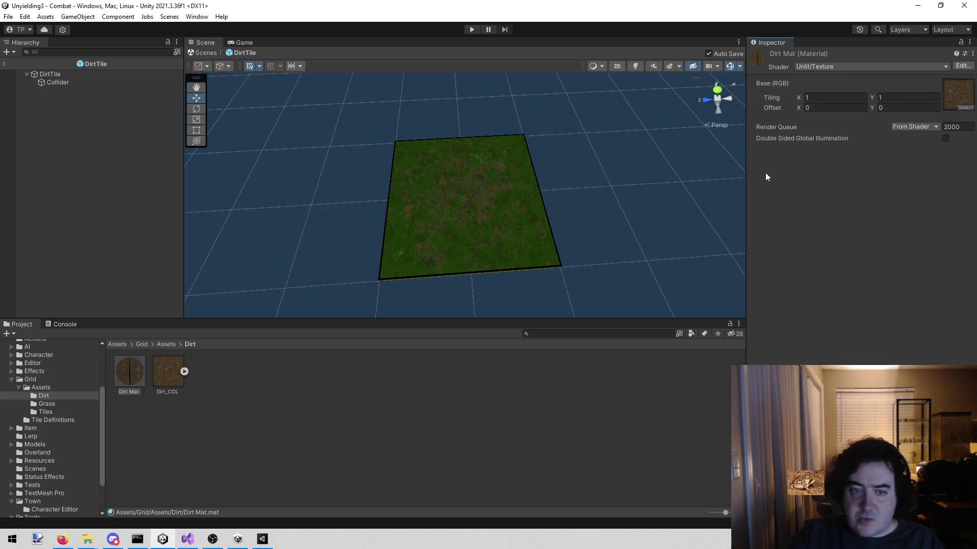
{"action": "left_click", "coordinate": [47, 412]}
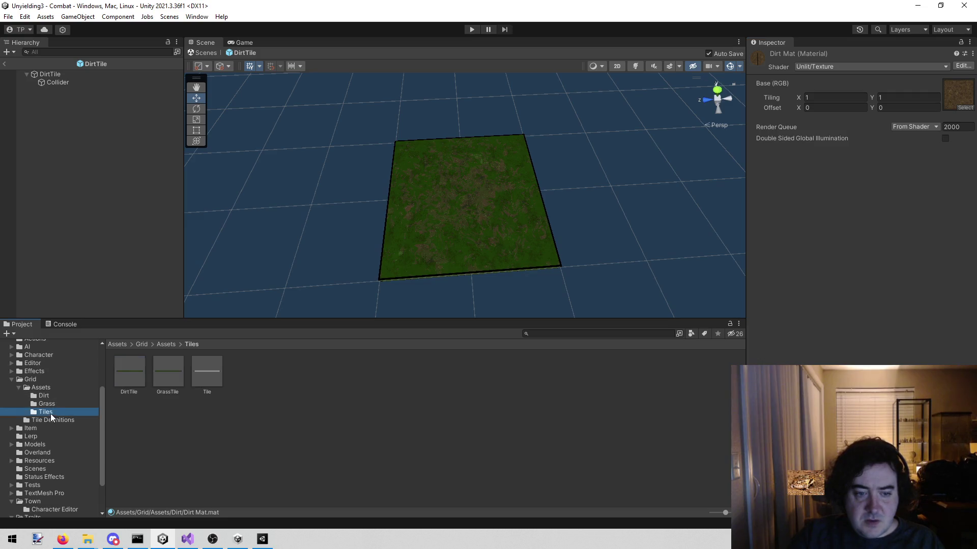
Assign Dirt Mat to the DirtTile prefab
{"action": "left_click", "coordinate": [130, 372]}
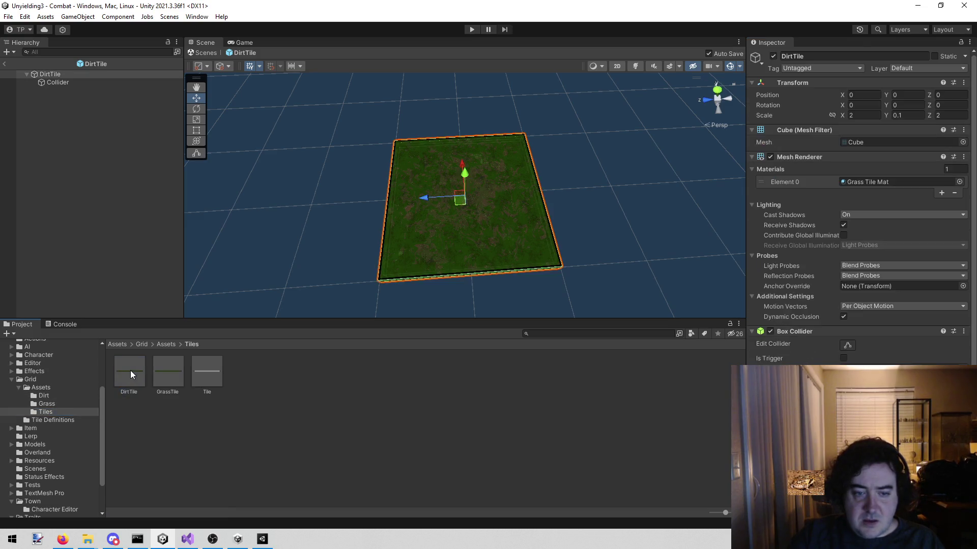
{"action": "left_click", "coordinate": [51, 397]}
{"action": "mouse_move", "coordinate": [133, 365]}
{"action": "left_mouse_down"}
{"action": "mouse_move", "coordinate": [778, 197]}
{"action": "mouse_move", "coordinate": [890, 181]}
{"action": "left_mouse_up"}
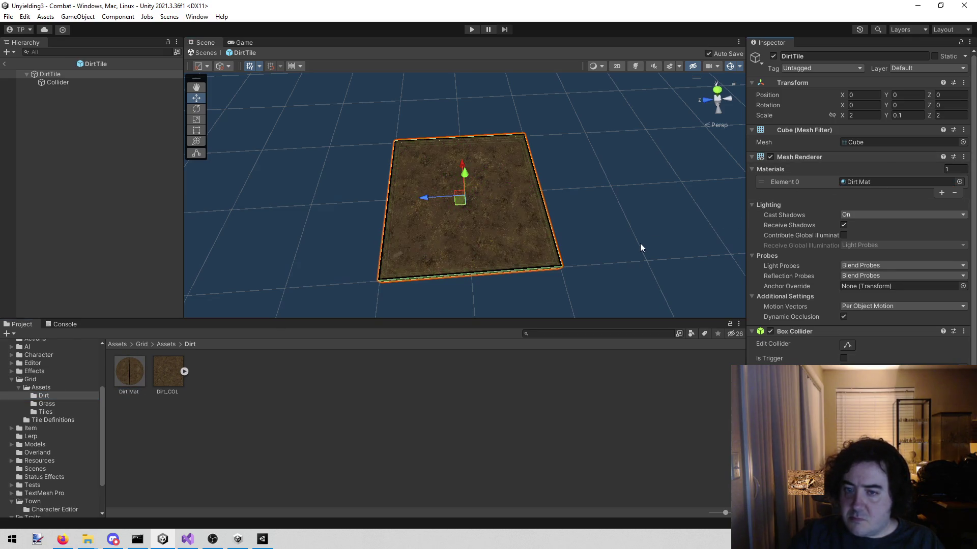
Review DirtTile's Box Collider, Rigidbody and Tile script, then list the Grass folder assets
{"action": "scroll", "coordinate": [593, 199], "scroll_direction": "up", "scroll_amount": 2}
{"action": "scroll", "coordinate": [595, 197], "scroll_direction": "down", "scroll_amount": 3}
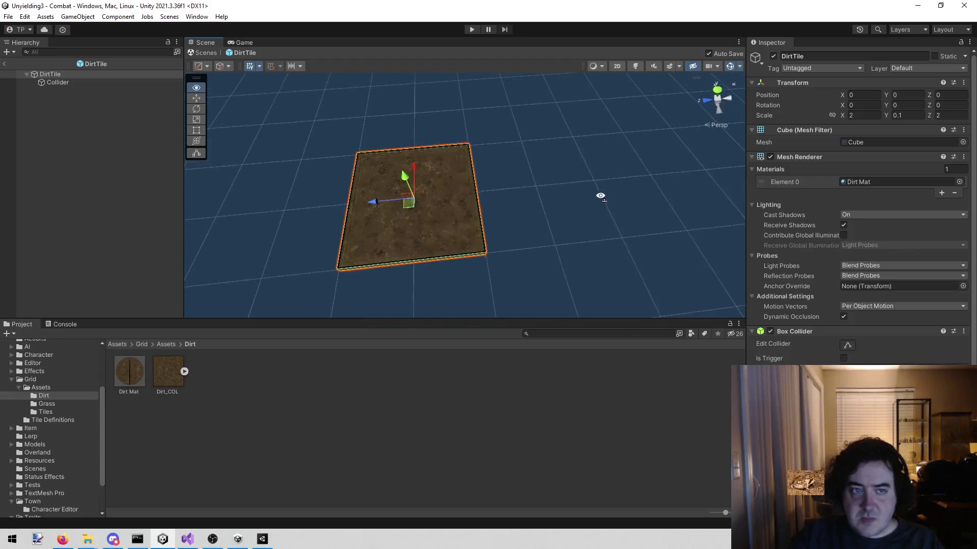
{"action": "scroll", "coordinate": [860, 203], "scroll_direction": "down", "scroll_amount": 3}
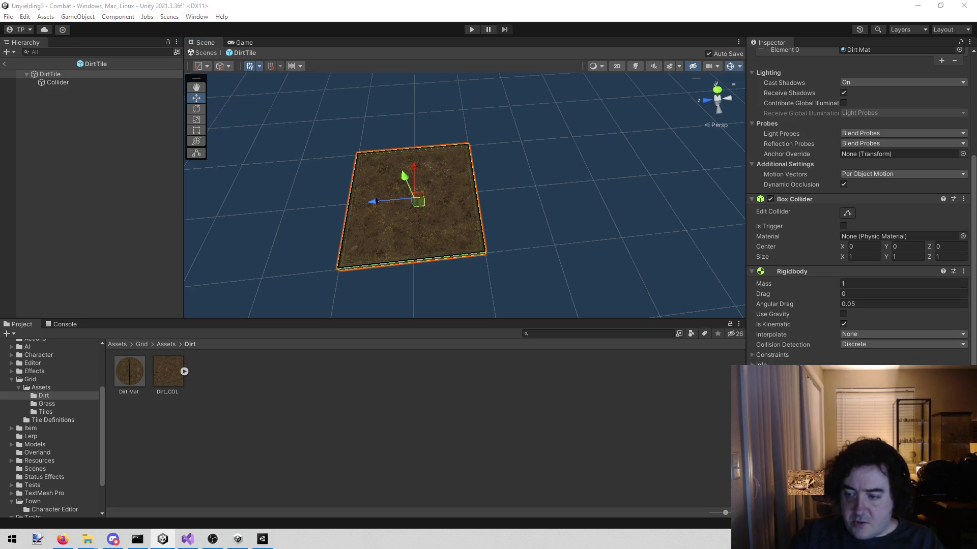
{"action": "scroll", "coordinate": [860, 203], "scroll_direction": "down", "scroll_amount": 2}
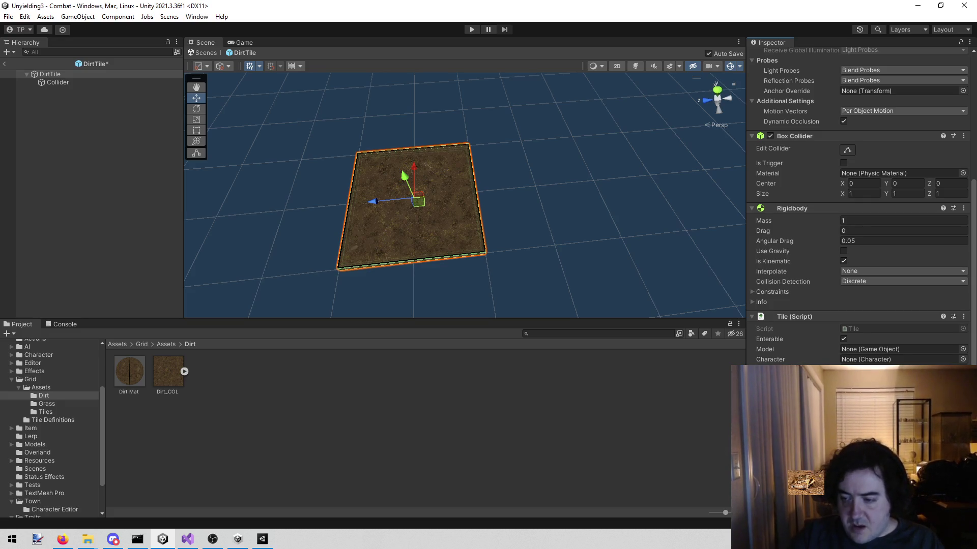
{"action": "left_click", "coordinate": [54, 405]}
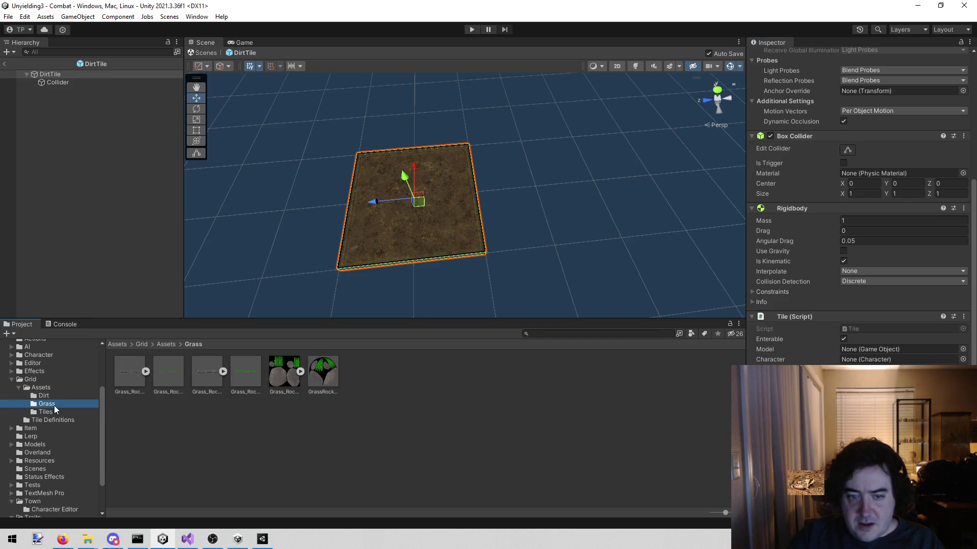
Move Grass Tile Mat and Grass_COL into the Grass folder, then exit DirtTile back to Combat
{"action": "left_click", "coordinate": [163, 379]}
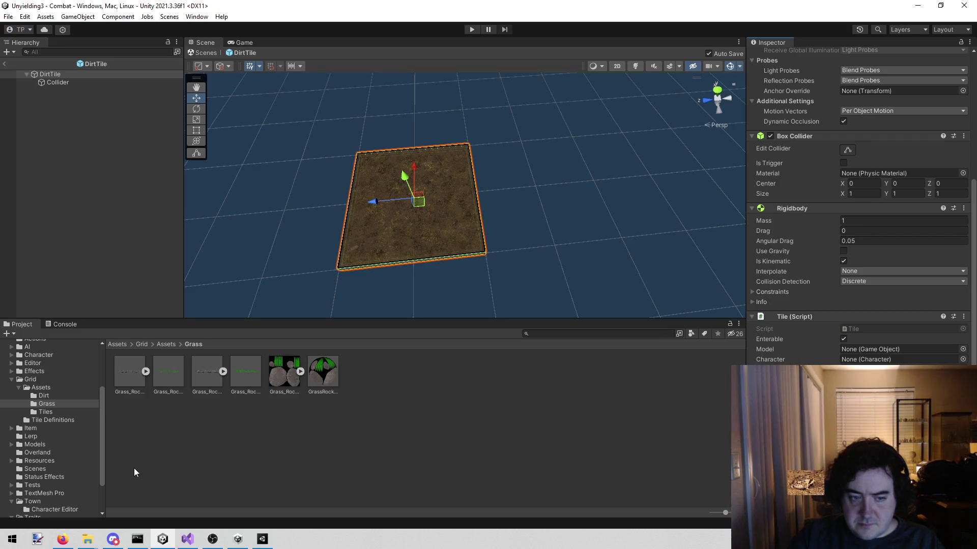
{"action": "left_click", "coordinate": [41, 388]}
{"action": "left_click", "coordinate": [255, 376]}
{"action": "left_click", "coordinate": [279, 383], "text": "ctrl"}
{"action": "mouse_move", "coordinate": [280, 383]}
{"action": "left_mouse_down"}
{"action": "mouse_move", "coordinate": [94, 415]}
{"action": "mouse_move", "coordinate": [46, 409]}
{"action": "left_mouse_up"}
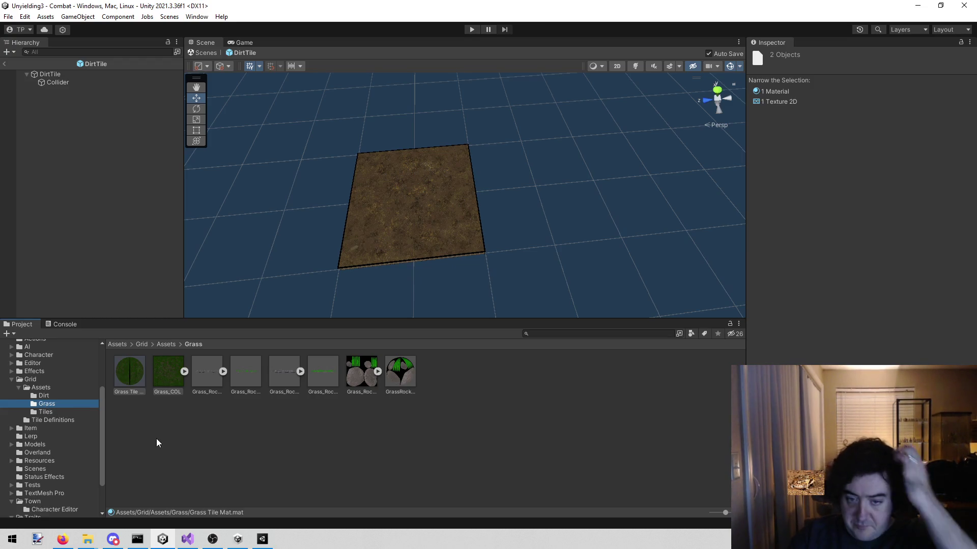
{"action": "left_click", "coordinate": [115, 420]}
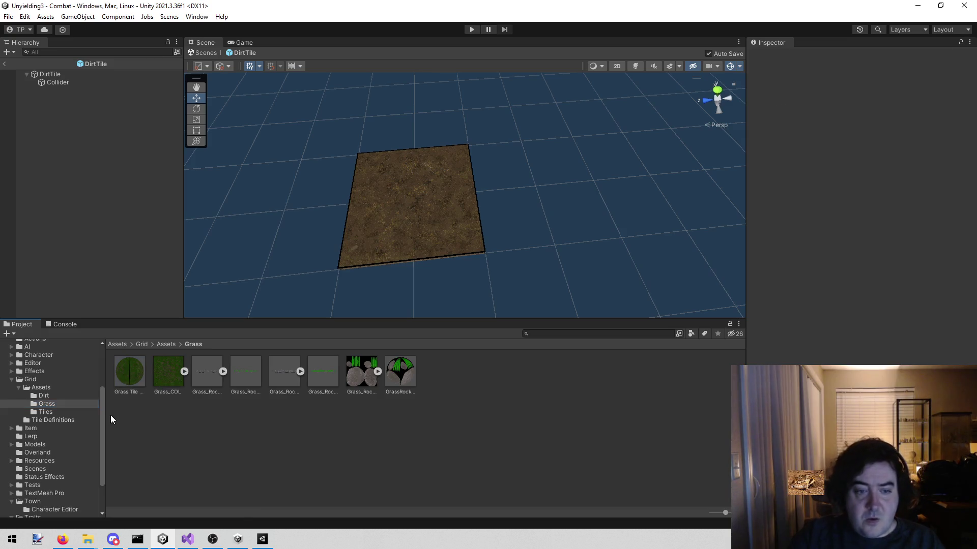
{"action": "left_click", "coordinate": [8, 64]}
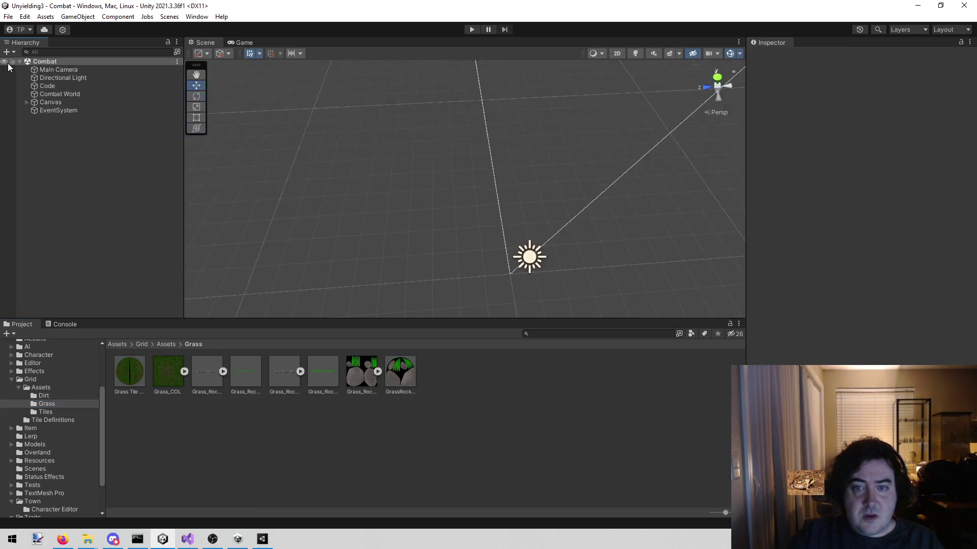
Play the Combat scene, orbit the running board in the Scene view, then bring Visual Studio forward
{"action": "left_click", "coordinate": [471, 29]}
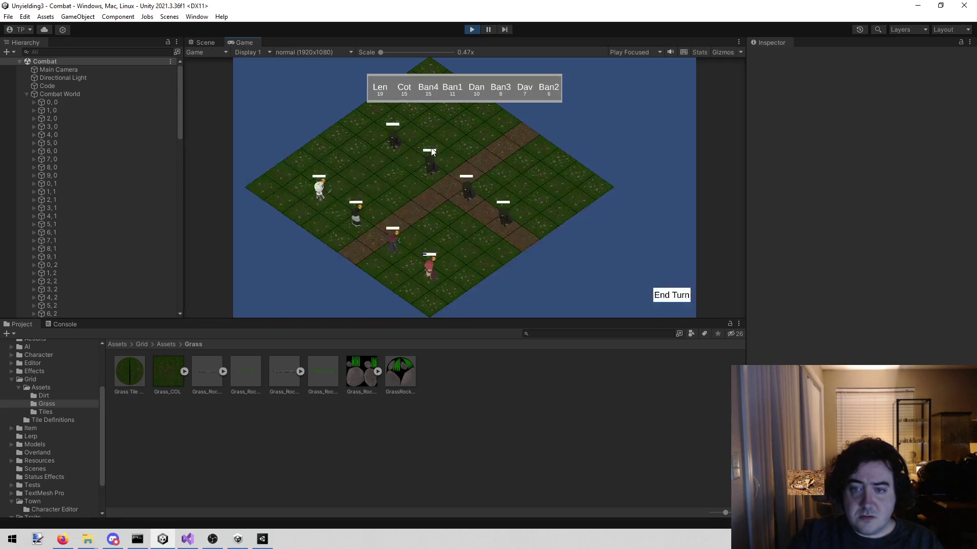
{"action": "left_click", "coordinate": [196, 43]}
{"action": "mouse_move", "coordinate": [321, 164]}
{"action": "left_mouse_down"}
{"action": "mouse_move", "coordinate": [500, 226]}
{"action": "mouse_move", "coordinate": [473, 257]}
{"action": "mouse_move", "coordinate": [429, 186]}
{"action": "left_mouse_up"}
{"action": "left_click", "coordinate": [240, 43]}
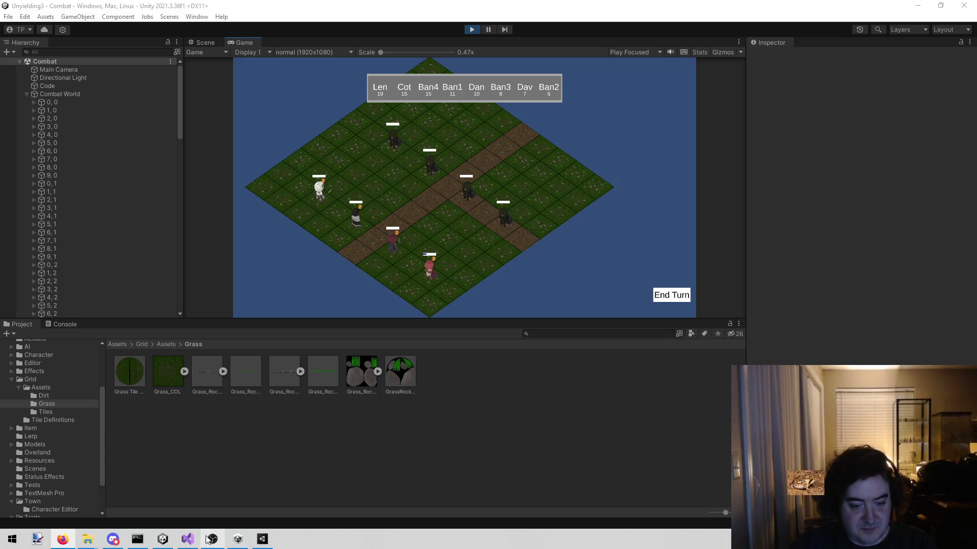
{"action": "mouse_move", "coordinate": [188, 539]}
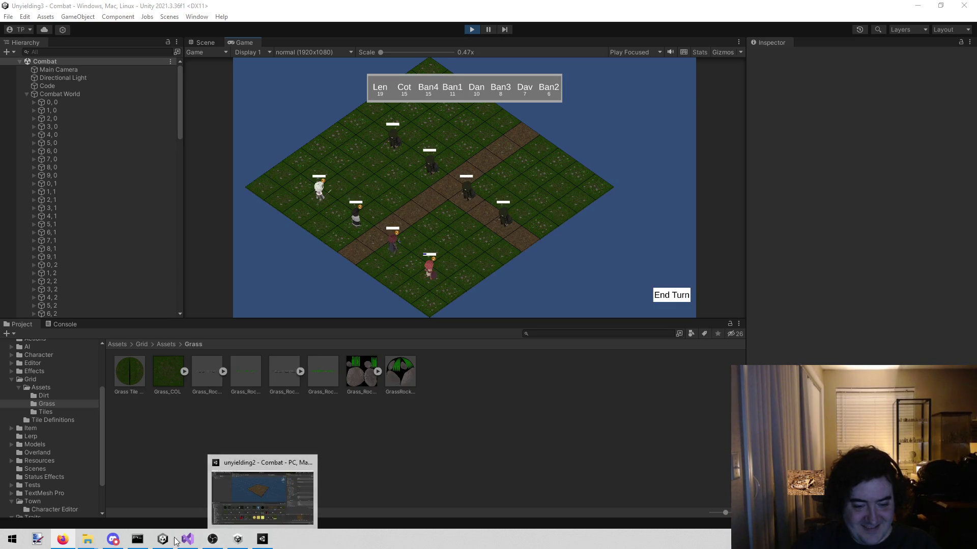
{"action": "left_click", "coordinate": [193, 542]}
Open TestMap.txt and search it for 'sign'
{"action": "key", "text": "Up"}
{"action": "key", "text": "Up"}
{"action": "left_click", "coordinate": [153, 41]}
{"action": "left_click", "coordinate": [562, 222]}
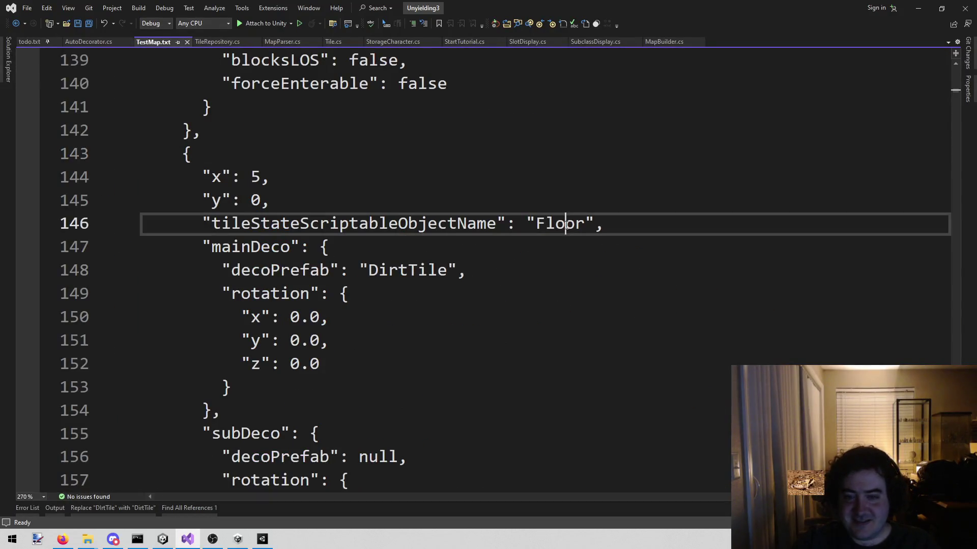
{"action": "key", "text": "ctrl+f"}
{"action": "type", "text": "sign"}
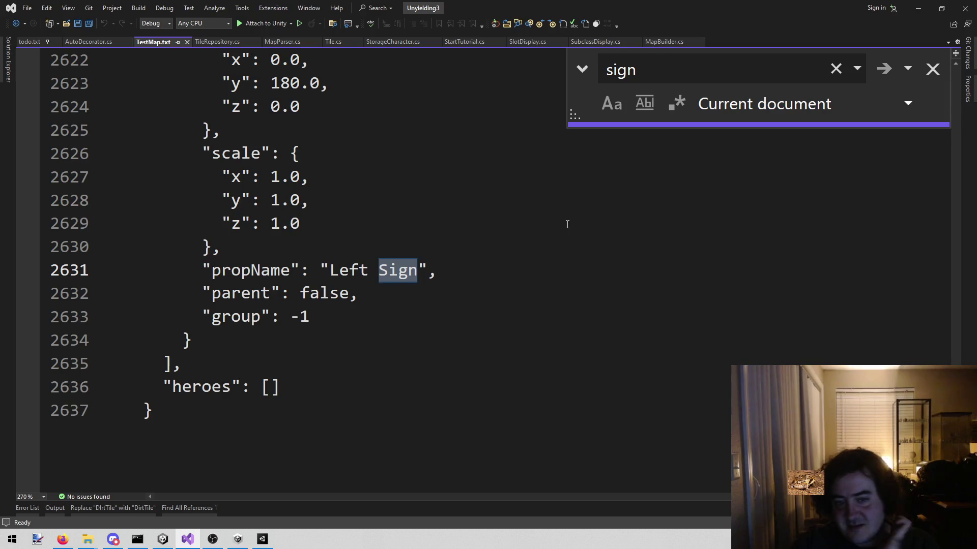
{"action": "left_click_drag", "start_coordinate": [193, 270], "coordinate": [480, 311]}
{"action": "scroll", "coordinate": [475, 322], "scroll_direction": "up", "scroll_amount": 2}
{"action": "scroll", "coordinate": [475, 322], "scroll_direction": "up", "scroll_amount": 3}
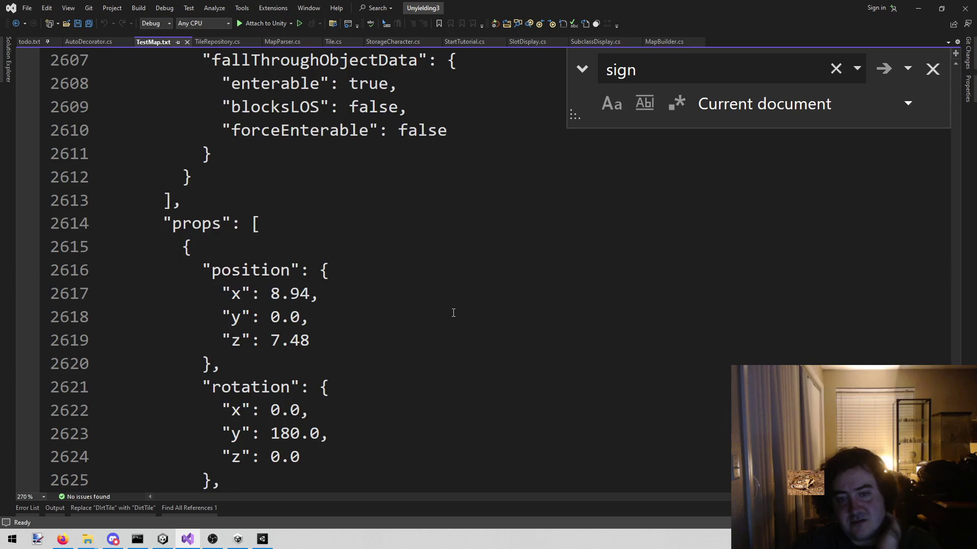
{"action": "scroll", "coordinate": [453, 312], "scroll_direction": "down", "scroll_amount": 2}
{"action": "scroll", "coordinate": [453, 313], "scroll_direction": "down", "scroll_amount": 1}
{"action": "scroll", "coordinate": [438, 322], "scroll_direction": "up", "scroll_amount": 1}
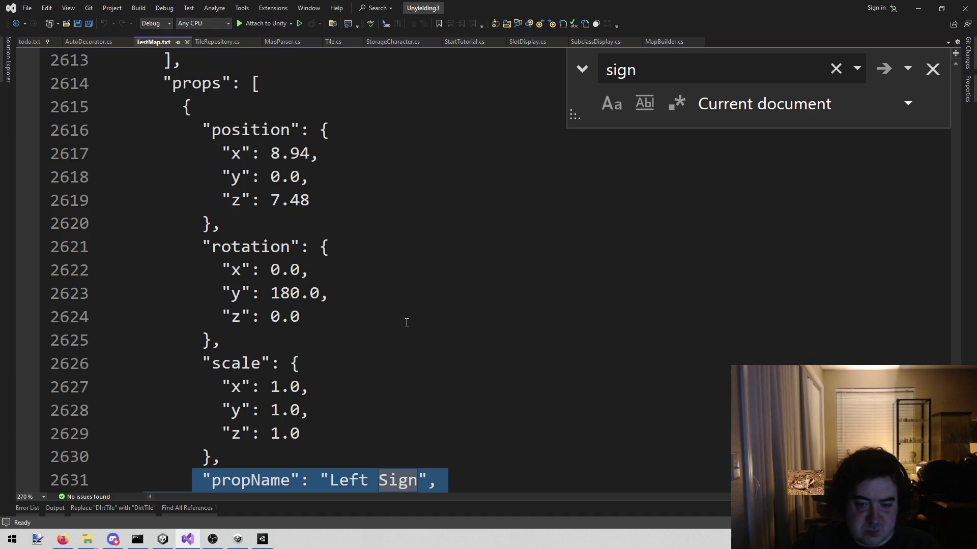
Review the "props" array and the Left Sign entry in TestMap.txt
{"action": "key", "text": "alt+Tab"}
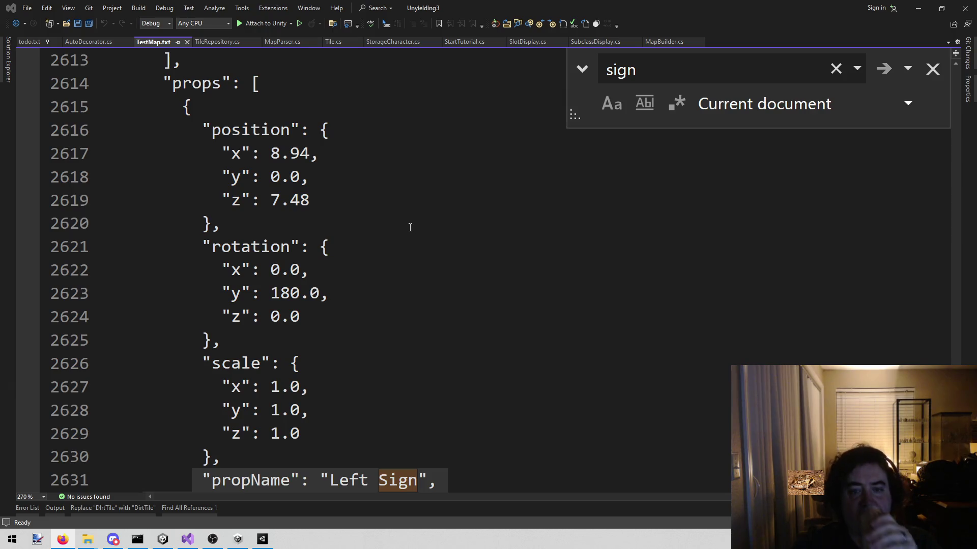
{"action": "scroll", "coordinate": [410, 227], "scroll_direction": "up", "scroll_amount": 1}
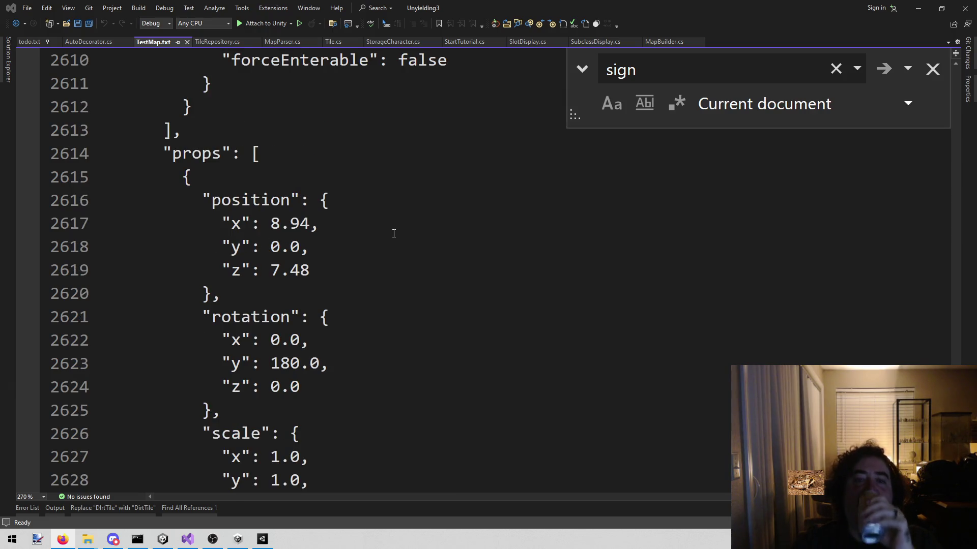
{"action": "scroll", "coordinate": [381, 234], "scroll_direction": "down", "scroll_amount": 2}
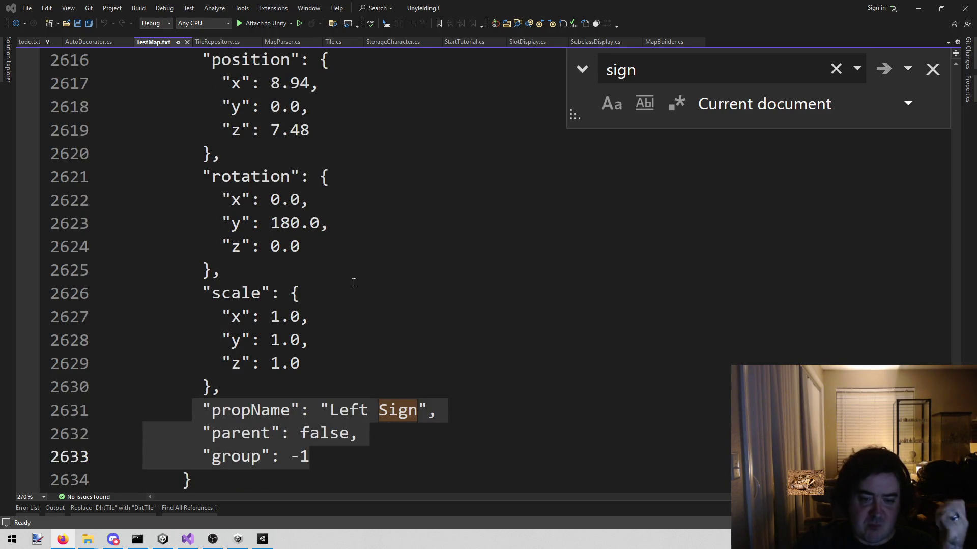
{"action": "left_click", "coordinate": [364, 348]}
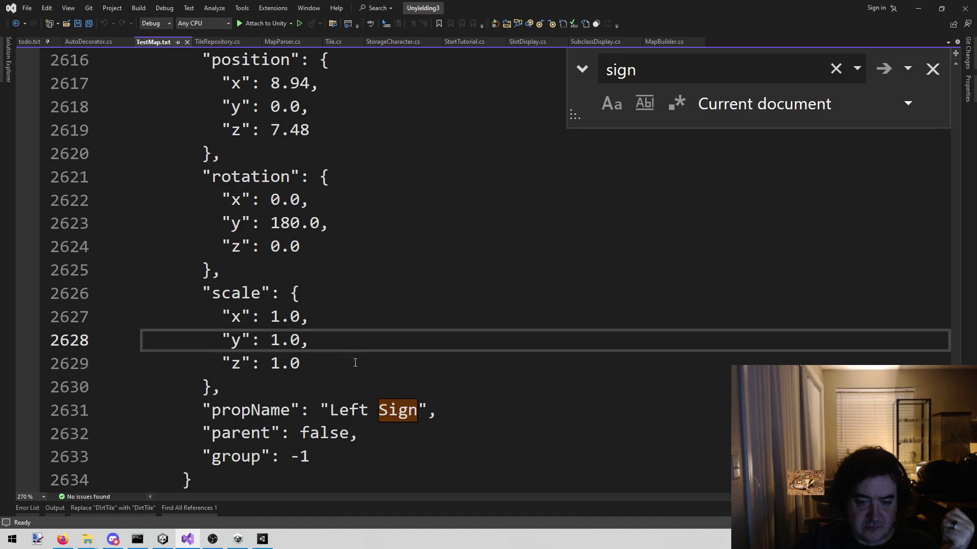
{"action": "scroll", "coordinate": [350, 364], "scroll_direction": "down", "scroll_amount": 2}
{"action": "left_click", "coordinate": [200, 336]}
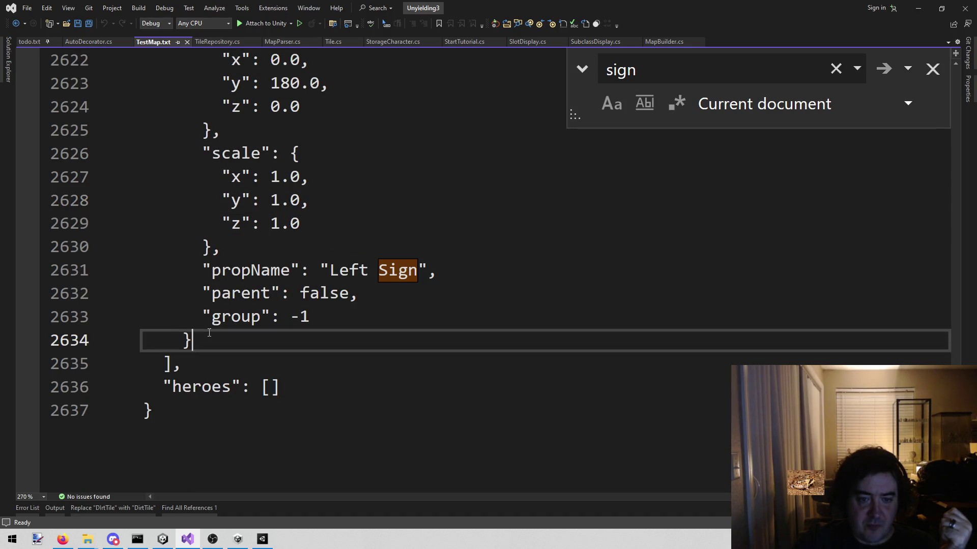
{"action": "scroll", "coordinate": [208, 333], "scroll_direction": "up", "scroll_amount": 4}
{"action": "scroll", "coordinate": [183, 302], "scroll_direction": "up", "scroll_amount": 2}
{"action": "mouse_move", "coordinate": [165, 293]}
{"action": "left_mouse_down"}
{"action": "mouse_move", "coordinate": [301, 279]}
{"action": "mouse_move", "coordinate": [294, 299]}
{"action": "left_mouse_up"}
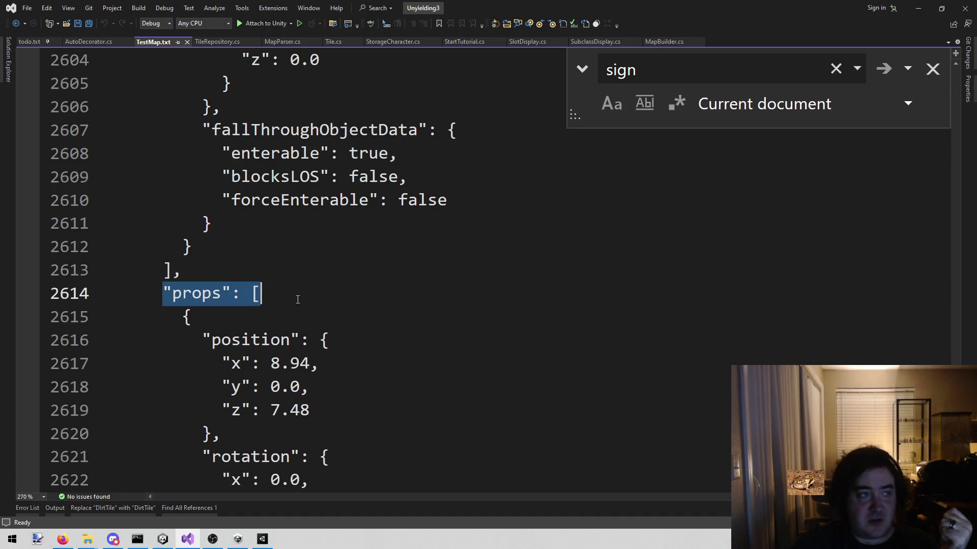
{"action": "key", "text": "F3"}
{"action": "scroll", "coordinate": [257, 203], "scroll_direction": "up", "scroll_amount": 1}
{"action": "key", "text": "ctrl+minus"}
{"action": "left_click", "coordinate": [256, 196]}
{"action": "key", "text": "F3"}
{"action": "scroll", "coordinate": [166, 253], "scroll_direction": "up", "scroll_amount": 1}
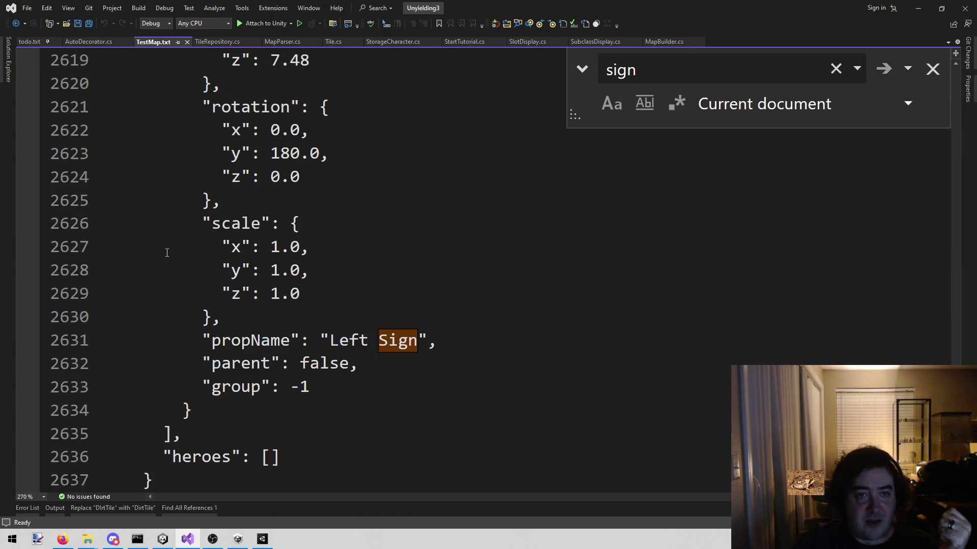
Switch to MapParser.cs and scroll to the Deco and MapTile classes
{"action": "left_click", "coordinate": [288, 41]}
{"action": "scroll", "coordinate": [320, 193], "scroll_direction": "up", "scroll_amount": 3}
{"action": "scroll", "coordinate": [320, 193], "scroll_direction": "down", "scroll_amount": 8}
{"action": "scroll", "coordinate": [321, 193], "scroll_direction": "up", "scroll_amount": 3}
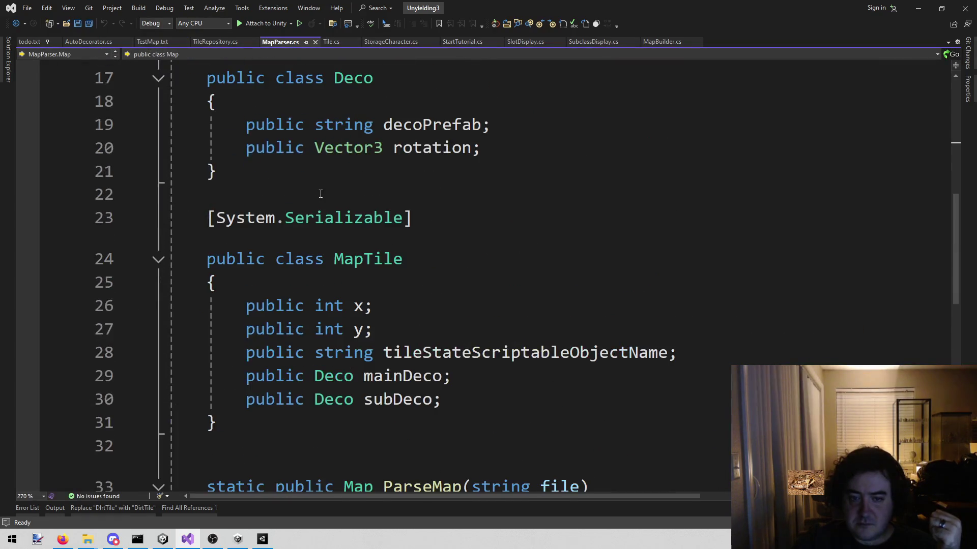
Add an empty 'public class Prop' below the MapTile class
{"action": "left_click", "coordinate": [277, 218]}
{"action": "scroll", "coordinate": [413, 222], "scroll_direction": "up", "scroll_amount": 4}
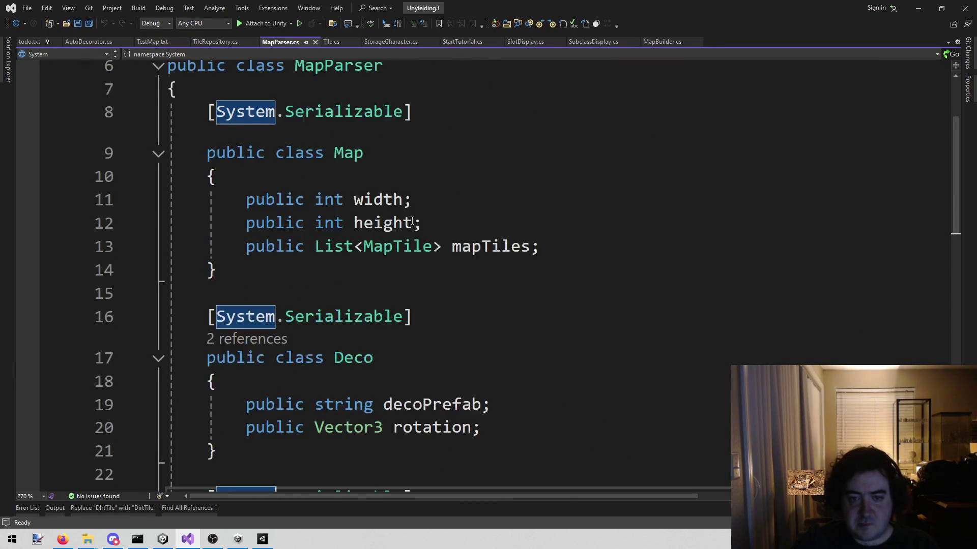
{"action": "scroll", "coordinate": [413, 222], "scroll_direction": "up", "scroll_amount": 2}
{"action": "scroll", "coordinate": [397, 239], "scroll_direction": "down", "scroll_amount": 8}
{"action": "left_click", "coordinate": [361, 238]}
{"action": "key", "text": "Return"}
{"action": "key", "text": "Return"}
{"action": "key", "text": "Up"}
{"action": "type", "text": "public class Prop"}
{"action": "key", "text": "Return"}
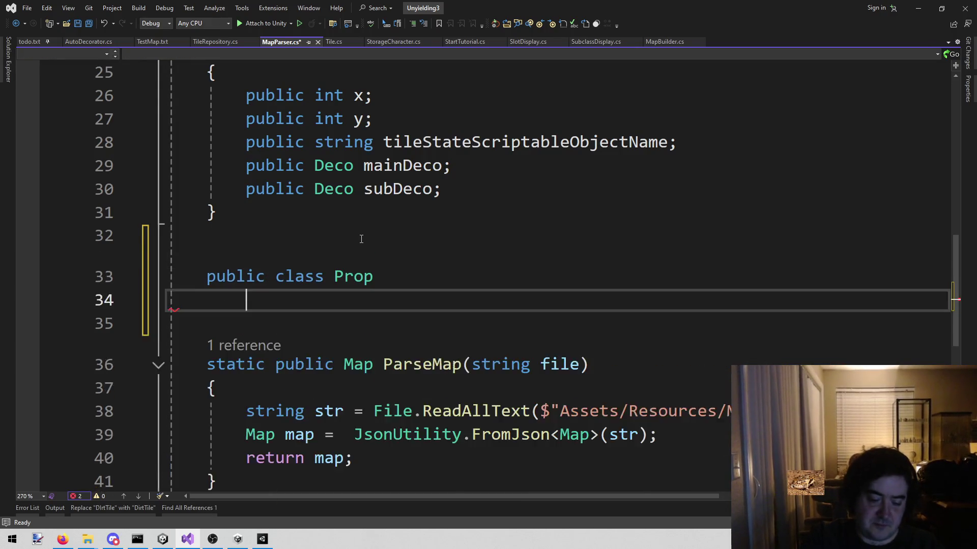
{"action": "type", "text": "{"}
{"action": "key", "text": "Return"}
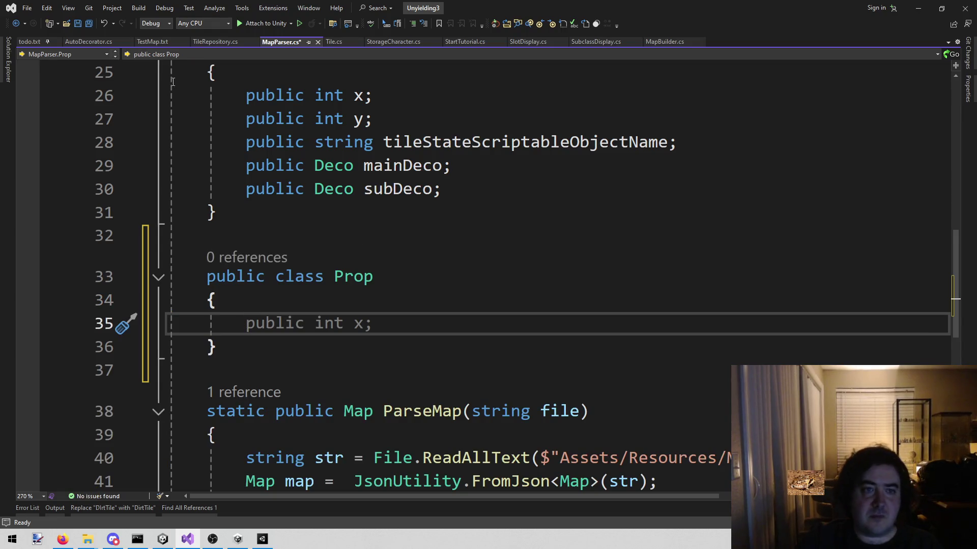
Close TestMap.txt and give Prop Vector3 position, rotation and scale fields
{"action": "left_click", "coordinate": [156, 39]}
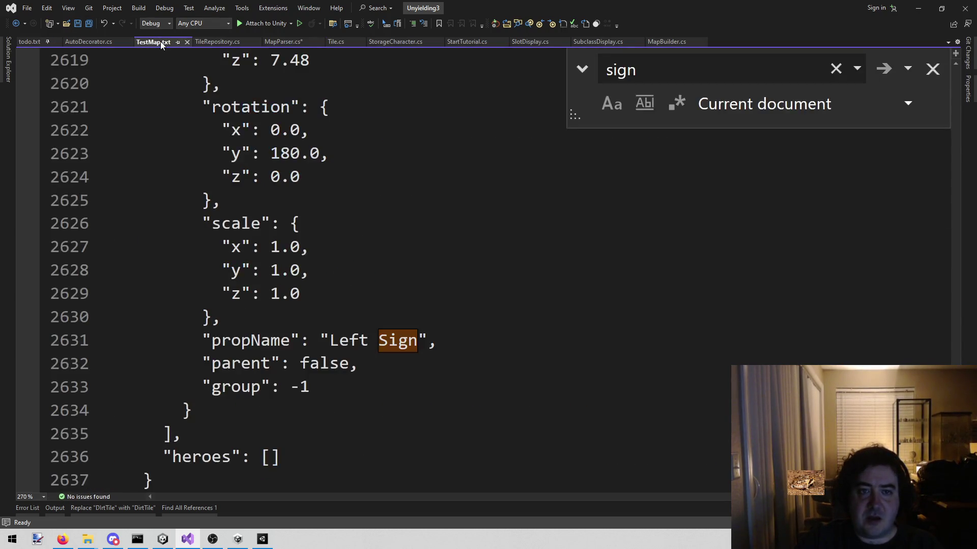
{"action": "middle_click", "coordinate": [162, 44]}
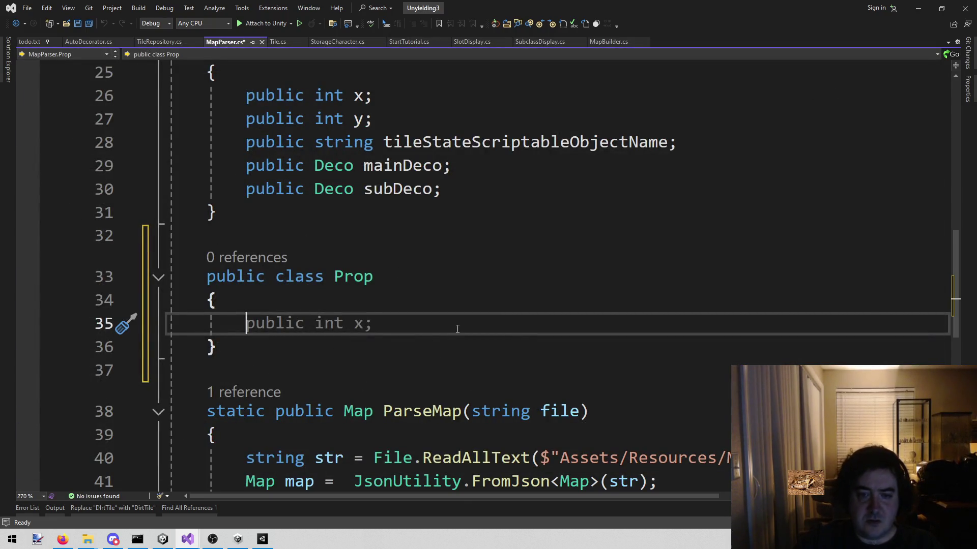
{"action": "type", "text": "Vec"}
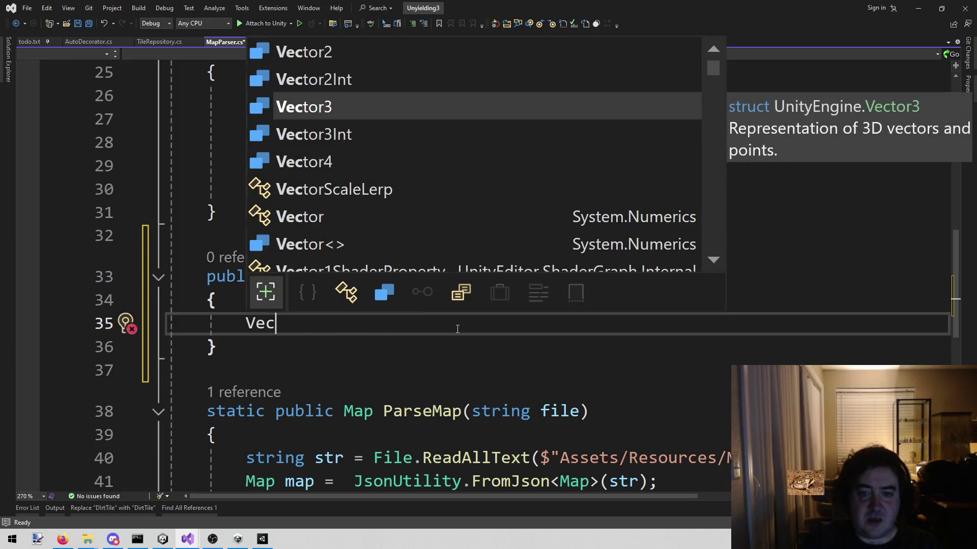
{"action": "type", "text": "tor3 position;"}
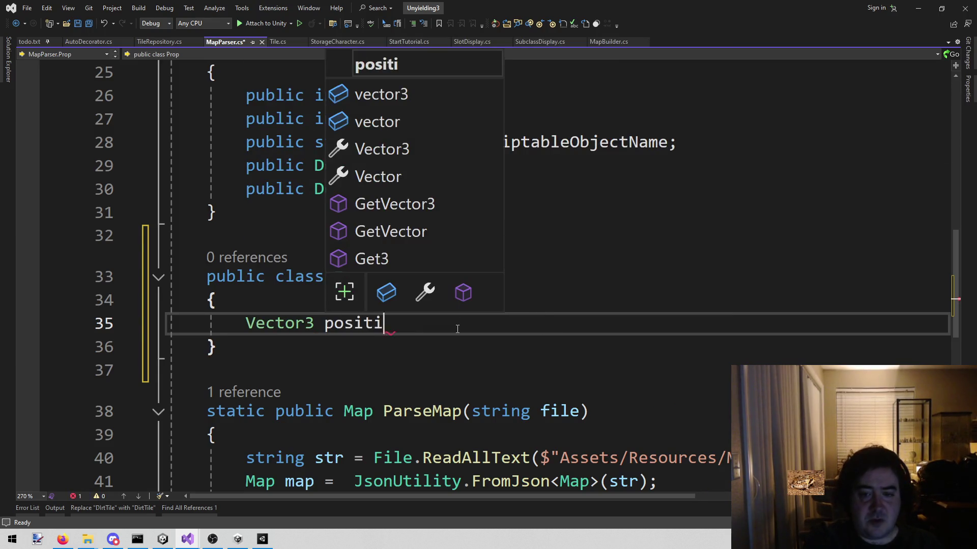
{"action": "key", "text": "Return"}
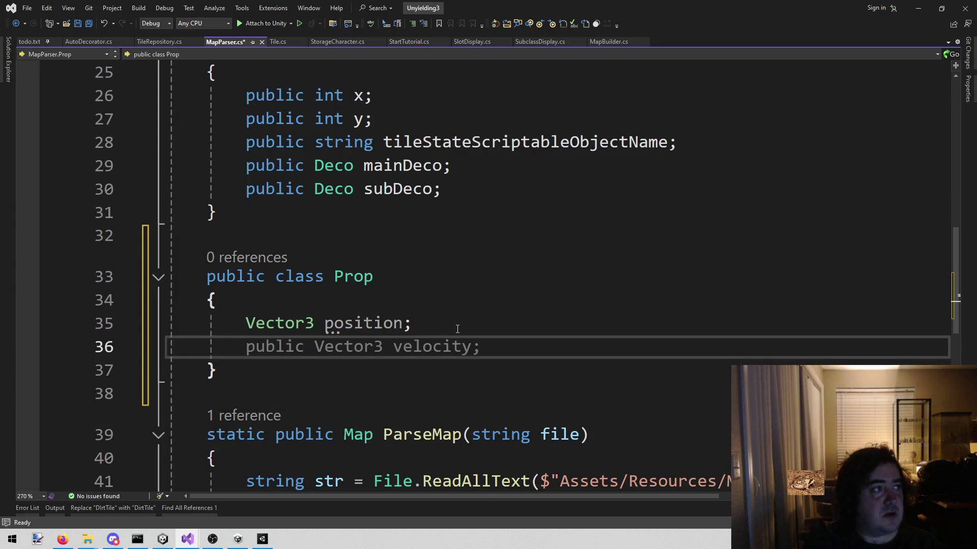
{"action": "type", "text": "Vec"}
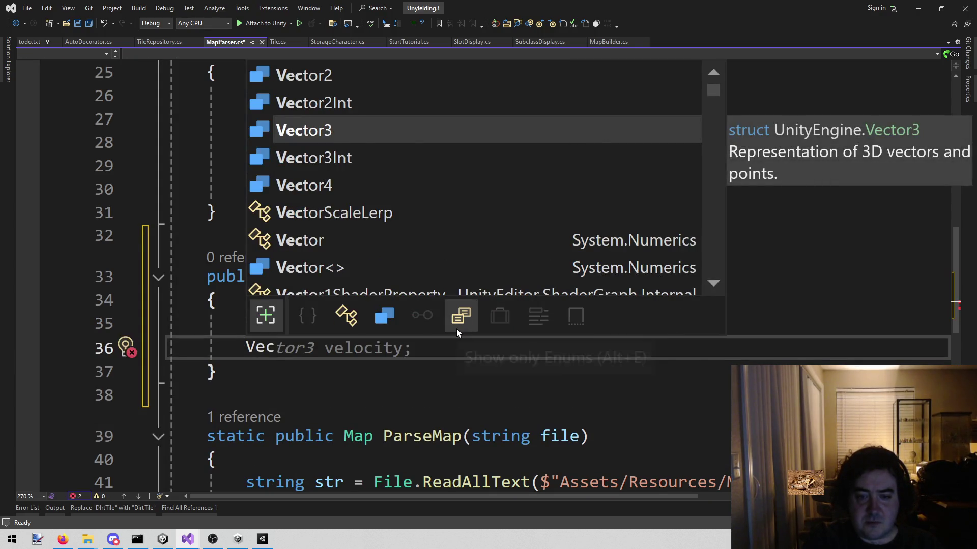
{"action": "key", "text": "Tab"}
{"action": "type", "text": "rotation"}
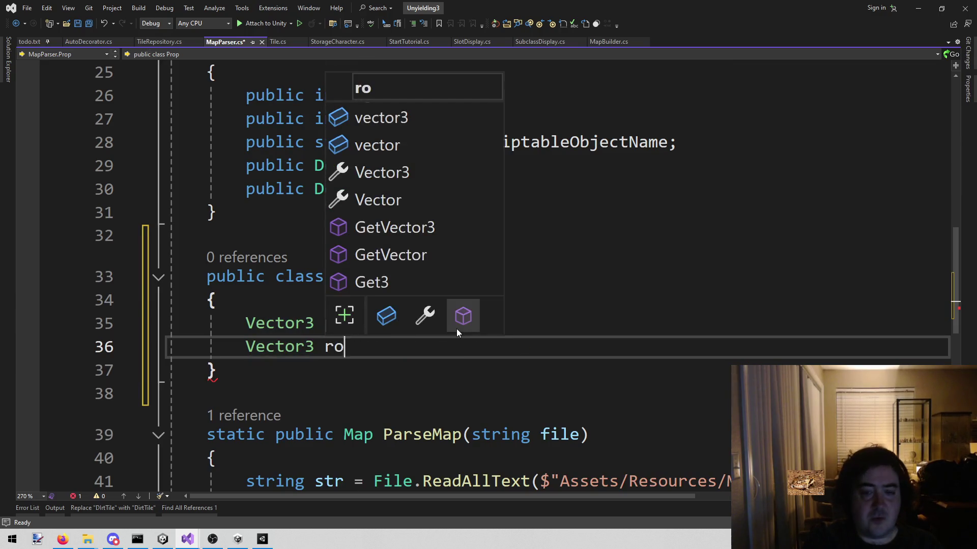
{"action": "key", "text": "Return"}
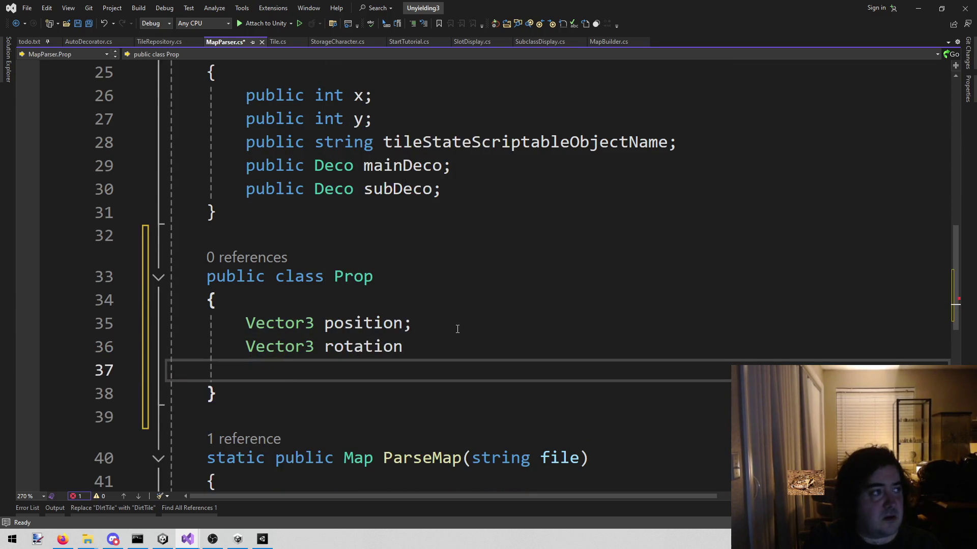
{"action": "key", "text": "BackSpace"}
{"action": "type", "text": ";"}
{"action": "key", "text": "Return"}
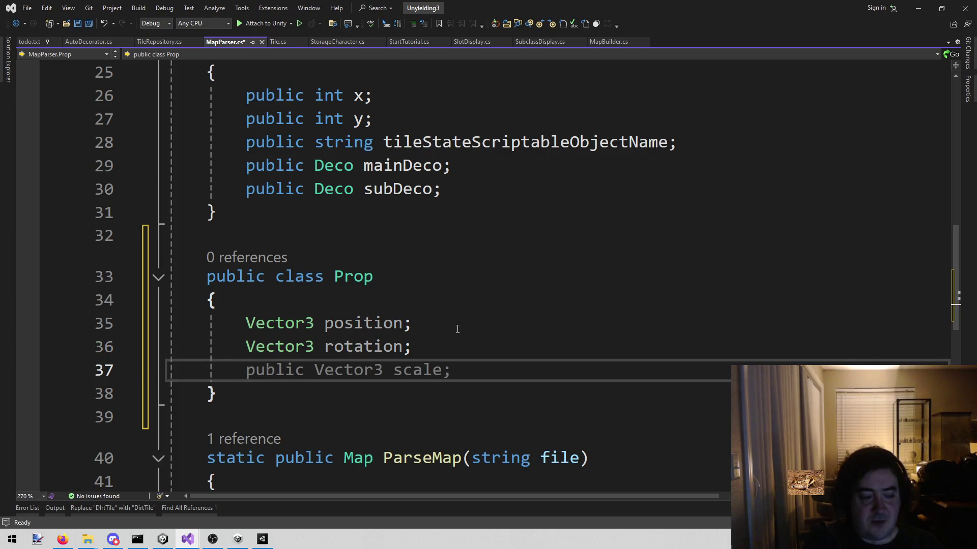
{"action": "type", "text": "vec"}
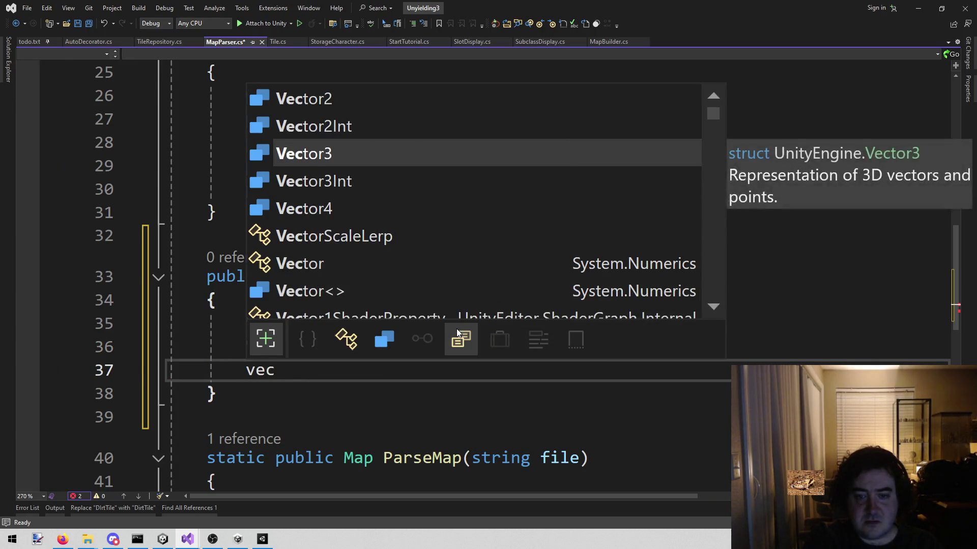
{"action": "key", "text": "Tab"}
{"action": "type", "text": "scale"}
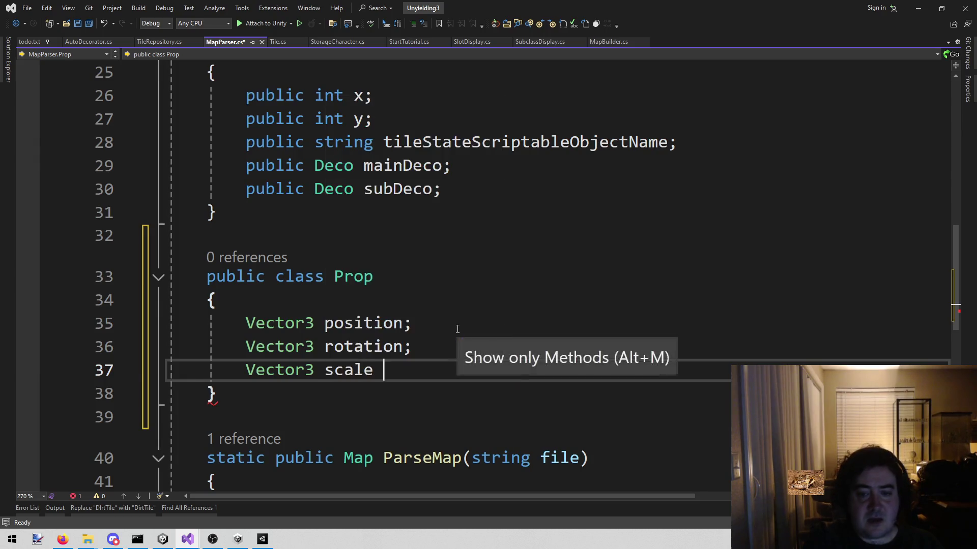
{"action": "type", "text": ";"}
{"action": "key", "text": "Return"}
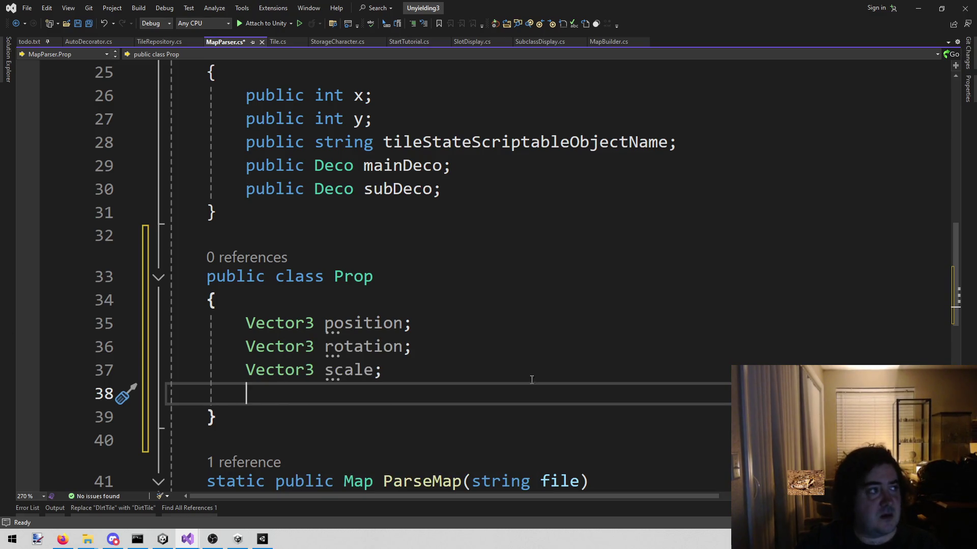
Add a string propName field below scale in Prop
{"action": "left_click", "coordinate": [481, 369]}
{"action": "key", "text": "Return"}
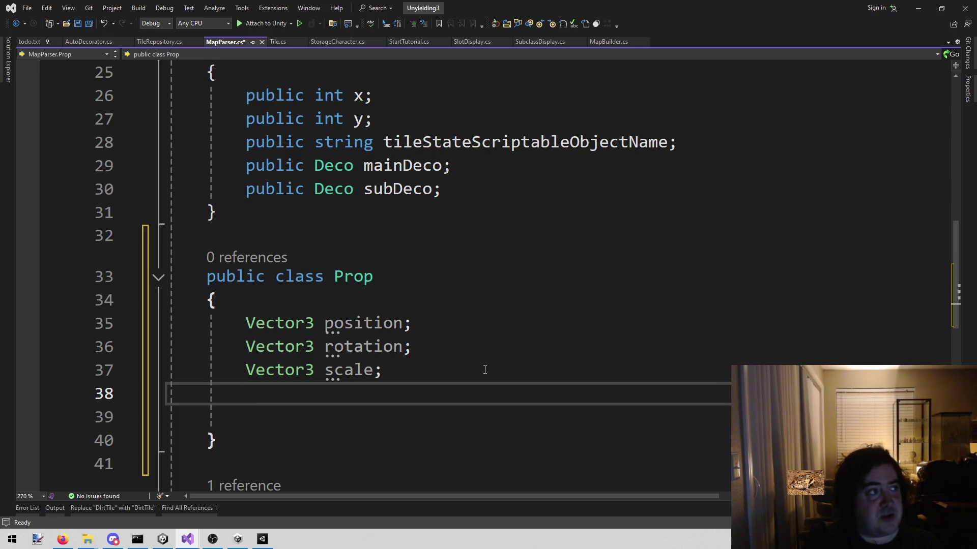
{"action": "type", "text": "string "}
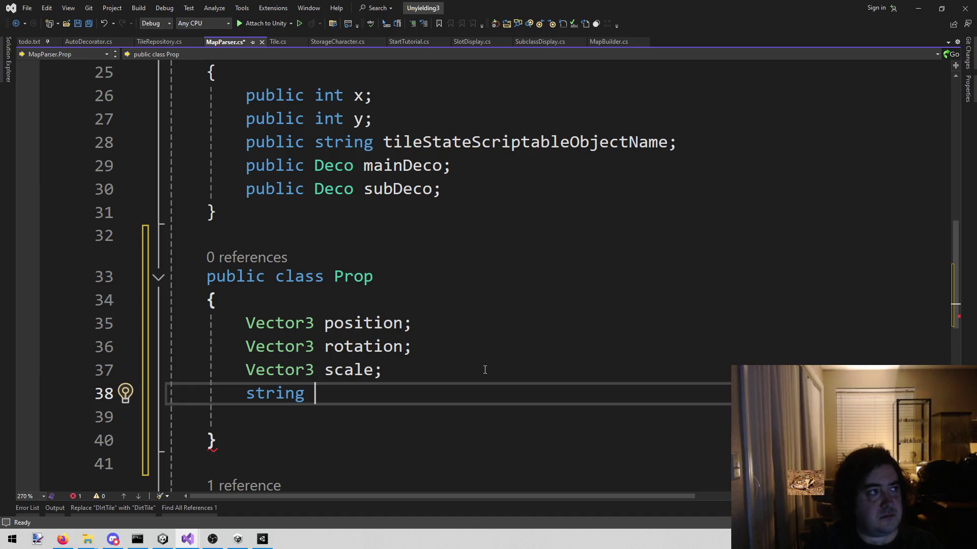
{"action": "type", "text": "propName;"}
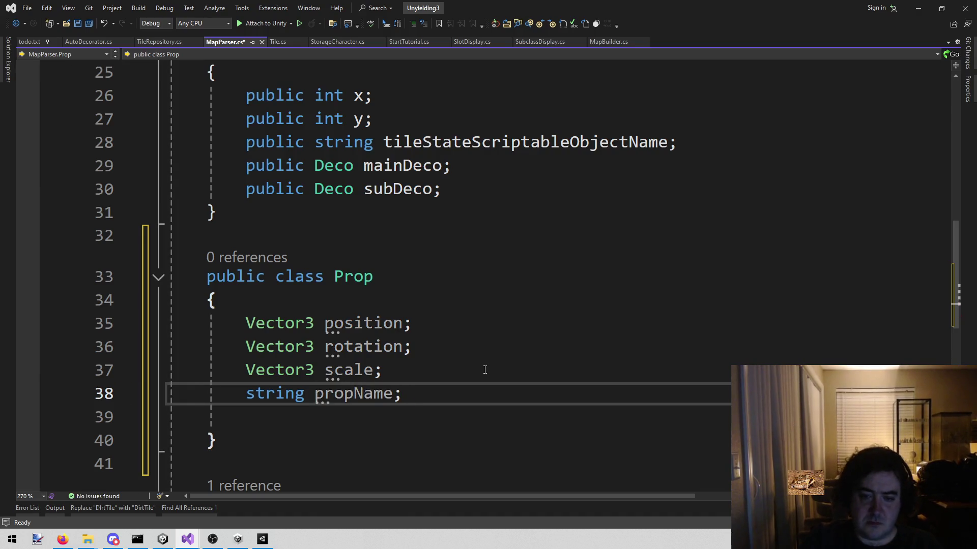
Make the position, rotation, scale and propName fields public and save MapParser.cs
{"action": "key", "text": "Left"}
{"action": "key", "text": "ctrl+r"}
{"action": "key", "text": "ctrl+r"}
{"action": "key", "text": "Left"}
{"action": "key", "text": "Left"}
{"action": "key", "text": "Left"}
{"action": "key", "text": "Escape"}
{"action": "key", "text": "Left"}
{"action": "key", "text": "Left"}
{"action": "key", "text": "Left"}
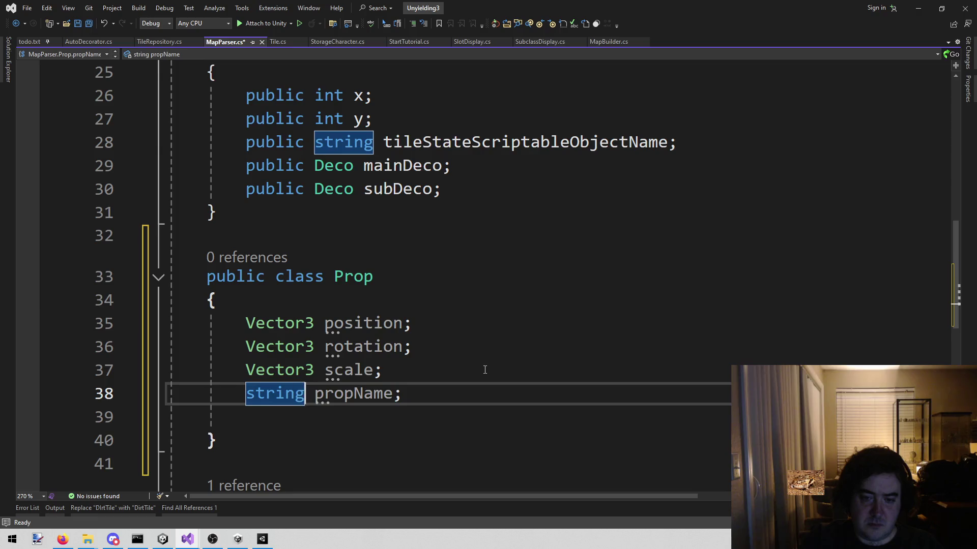
{"action": "key", "text": "Up"}
{"action": "key", "text": "Up"}
{"action": "key", "text": "Up"}
{"action": "type", "text": "public"}
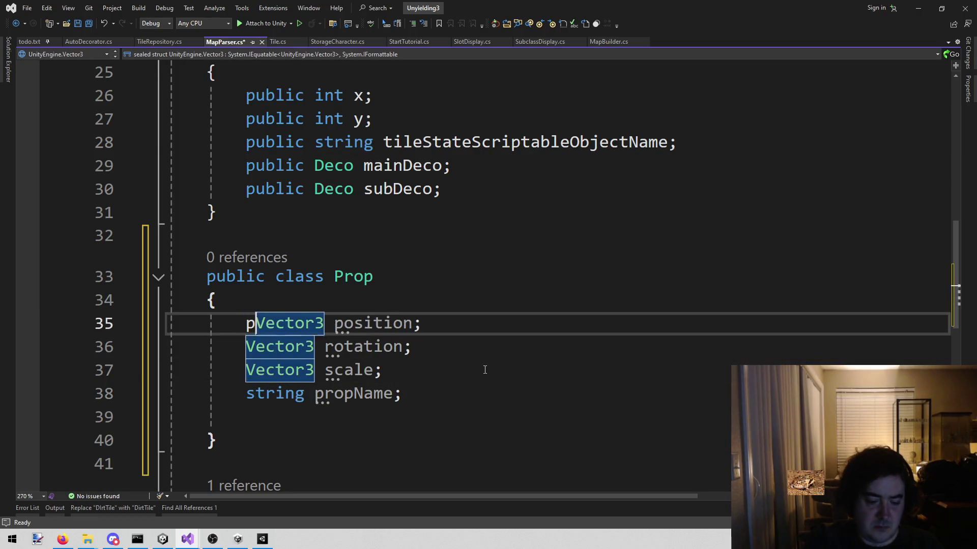
{"action": "key", "text": "Down"}
{"action": "key", "text": "Home"}
{"action": "type", "text": "public"}
{"action": "key", "text": "Down"}
{"action": "key", "text": "Home"}
{"action": "type", "text": "public"}
{"action": "key", "text": "Down"}
{"action": "key", "text": "Home"}
{"action": "type", "text": "public"}
{"action": "key", "text": "ctrl+s"}
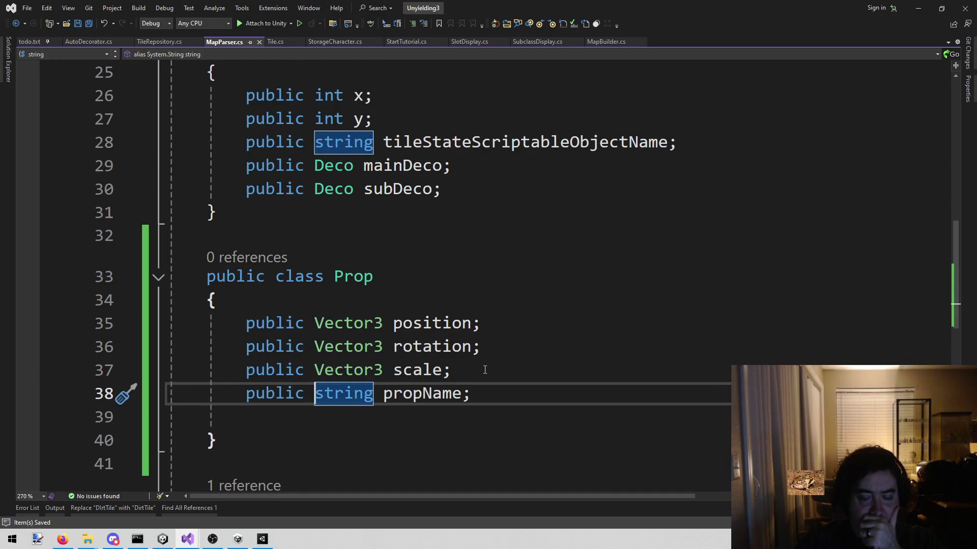
Start a 'public List<Prop' field after mapTiles in the Map class
{"action": "scroll", "coordinate": [485, 370], "scroll_direction": "up", "scroll_amount": 2}
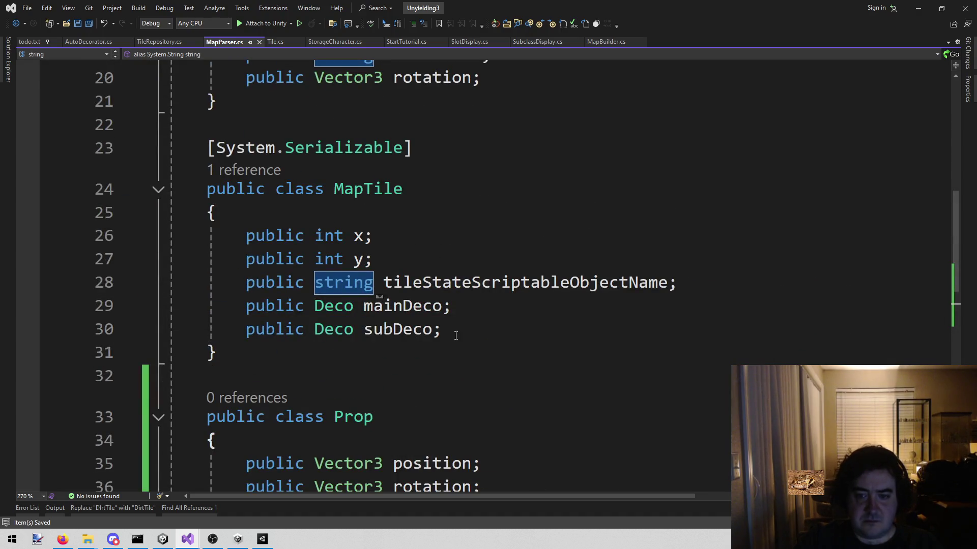
{"action": "scroll", "coordinate": [442, 356], "scroll_direction": "up", "scroll_amount": 6}
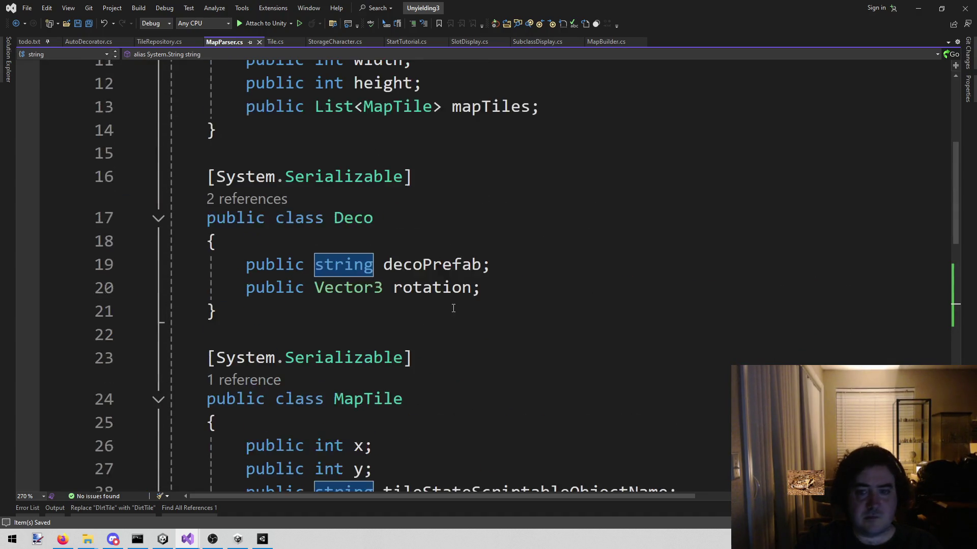
{"action": "left_click", "coordinate": [658, 389]}
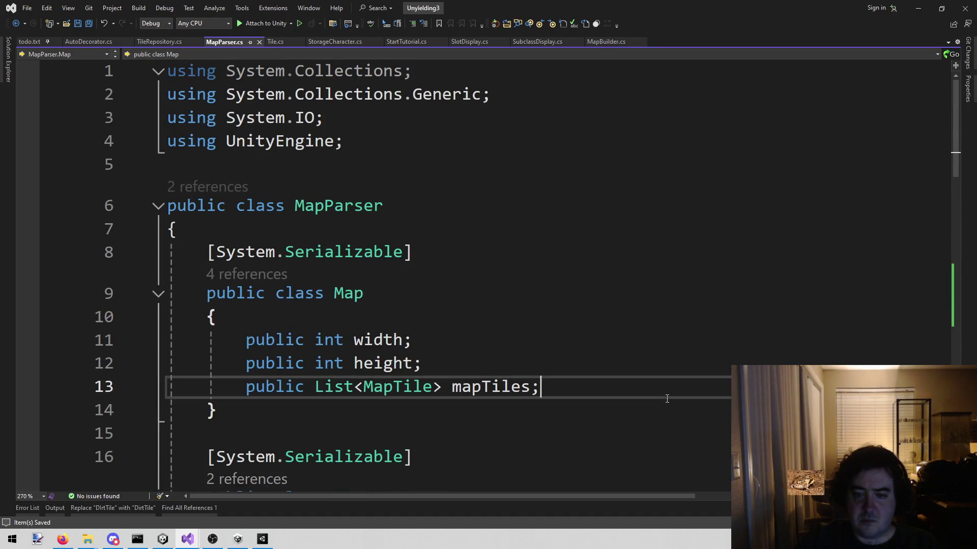
{"action": "key", "text": "Return"}
{"action": "type", "text": "public;"}
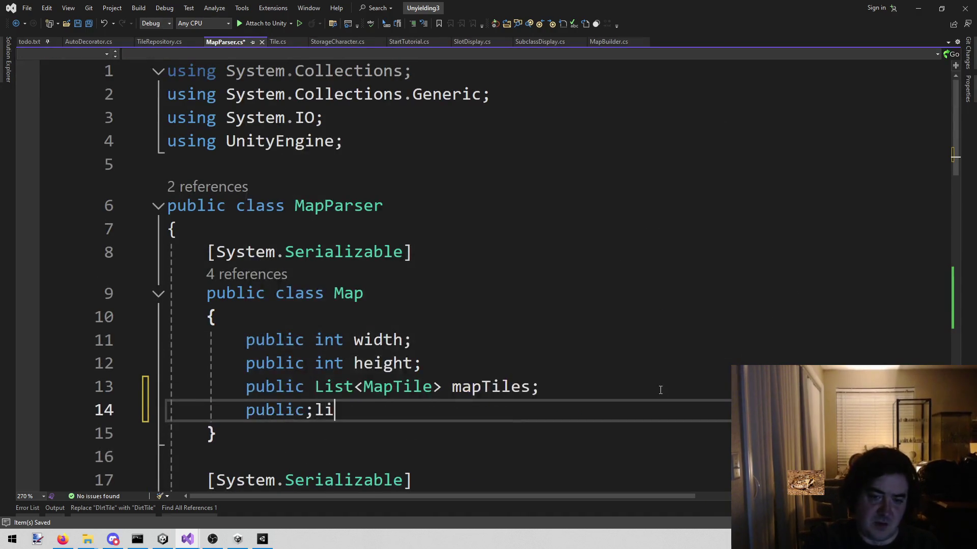
{"action": "key", "text": "BackSpace"}
{"action": "type", "text": "List"}
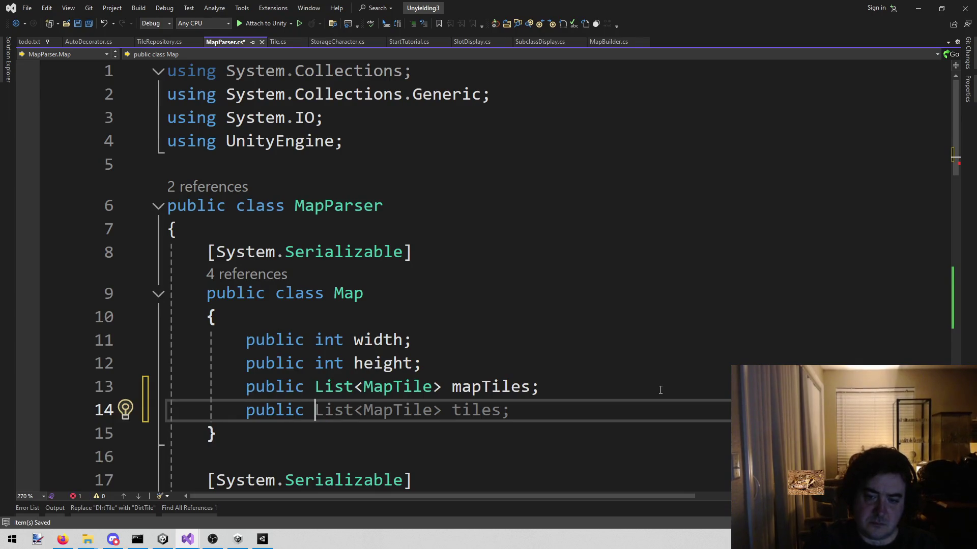
{"action": "type", "text": "<"}
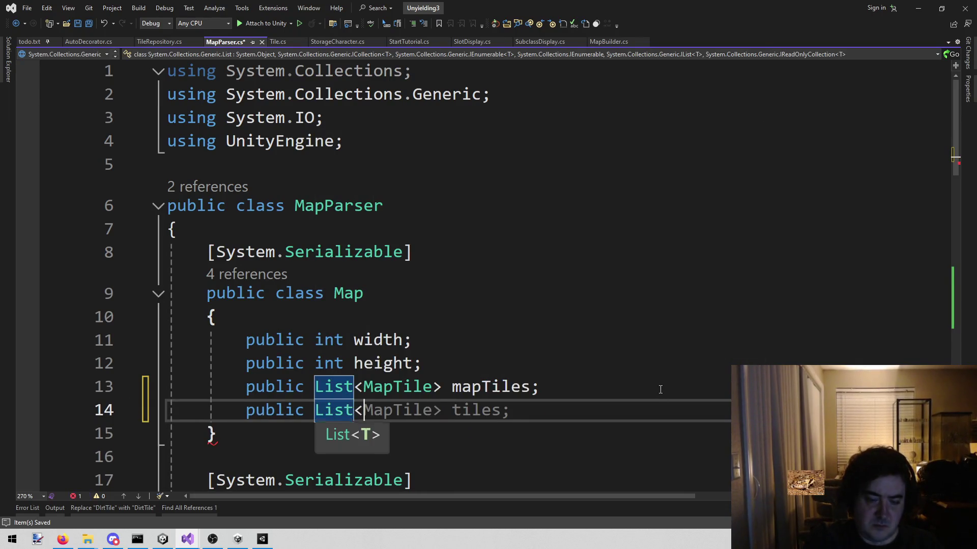
{"action": "type", "text": "Prop"}
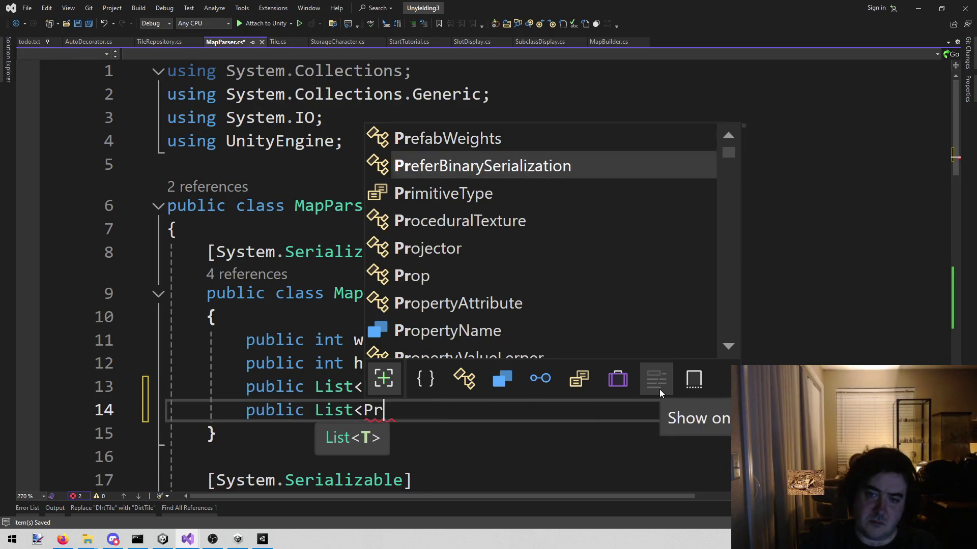
Complete the field as 'public List<Prop> props;' and save
{"action": "key", "text": "Escape"}
{"action": "type", "text": ">"}
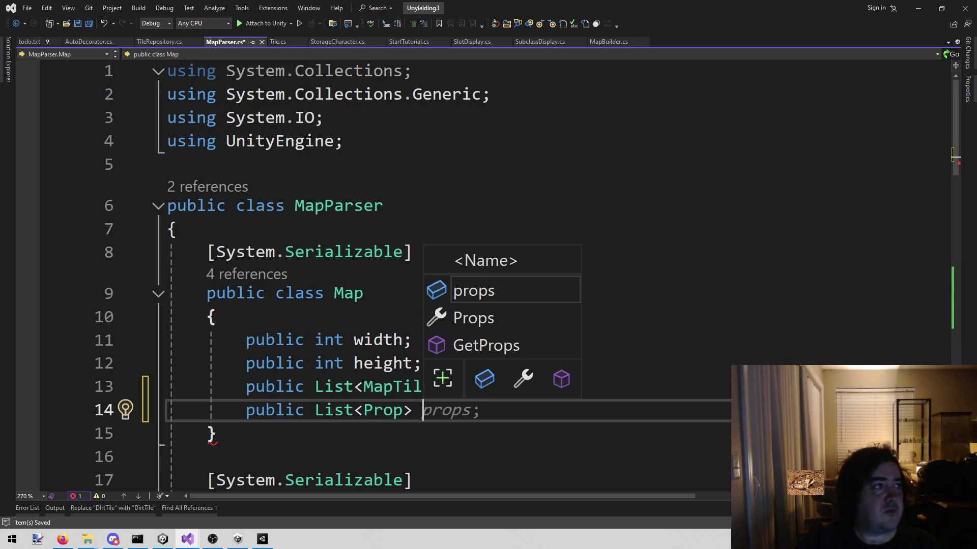
{"action": "key", "text": "Escape"}
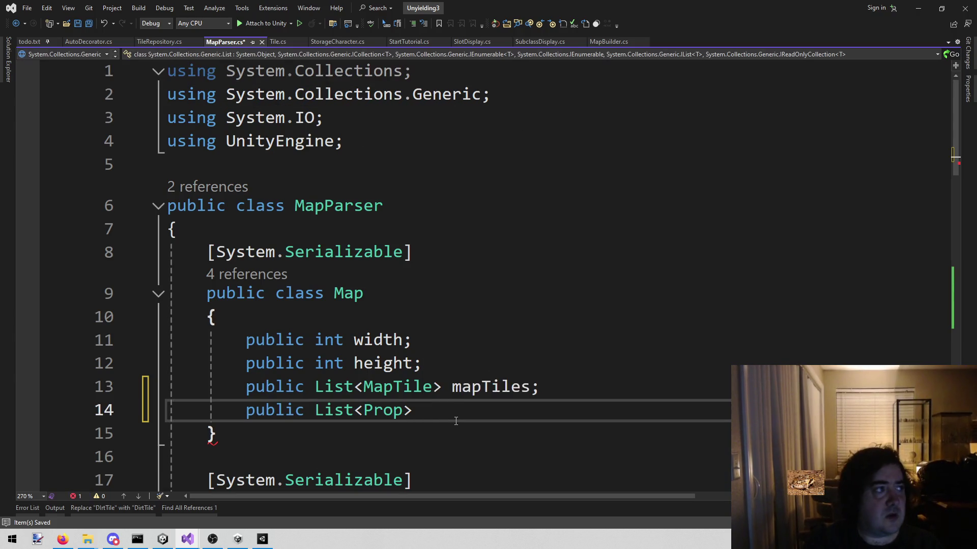
{"action": "type", "text": " props;"}
{"action": "key", "text": "ctrl+s"}
Copy the [Serializable] attribute above the Prop class, separate it from MapTile, and save
{"action": "left_click", "coordinate": [553, 249]}
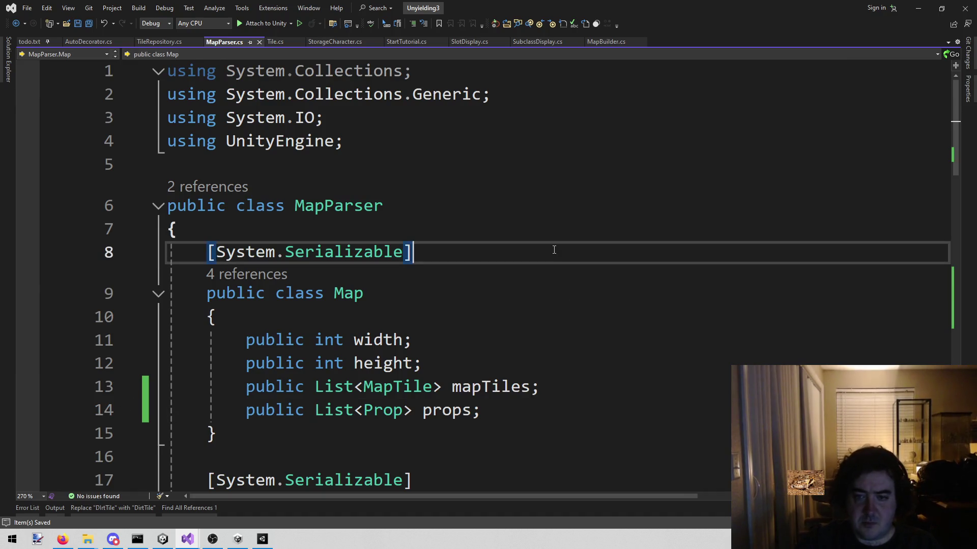
{"action": "key", "text": "shift+Home"}
{"action": "key", "text": "ctrl+c"}
{"action": "scroll", "coordinate": [512, 275], "scroll_direction": "down", "scroll_amount": 10}
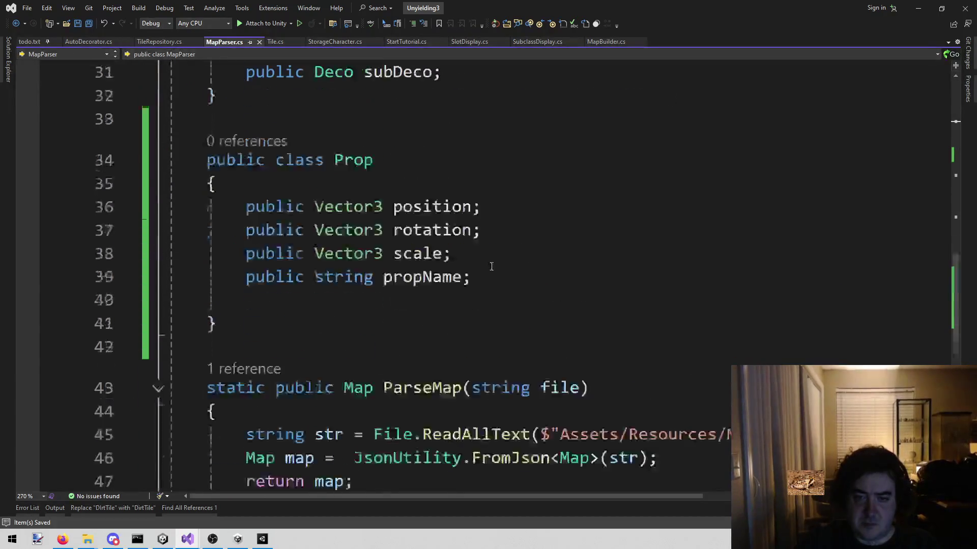
{"action": "scroll", "coordinate": [494, 266], "scroll_direction": "up", "scroll_amount": 2}
{"action": "left_click", "coordinate": [422, 259]}
{"action": "key", "text": "ctrl+v"}
{"action": "left_click", "coordinate": [409, 238]}
{"action": "key", "text": "Return"}
{"action": "key", "text": "ctrl+s"}
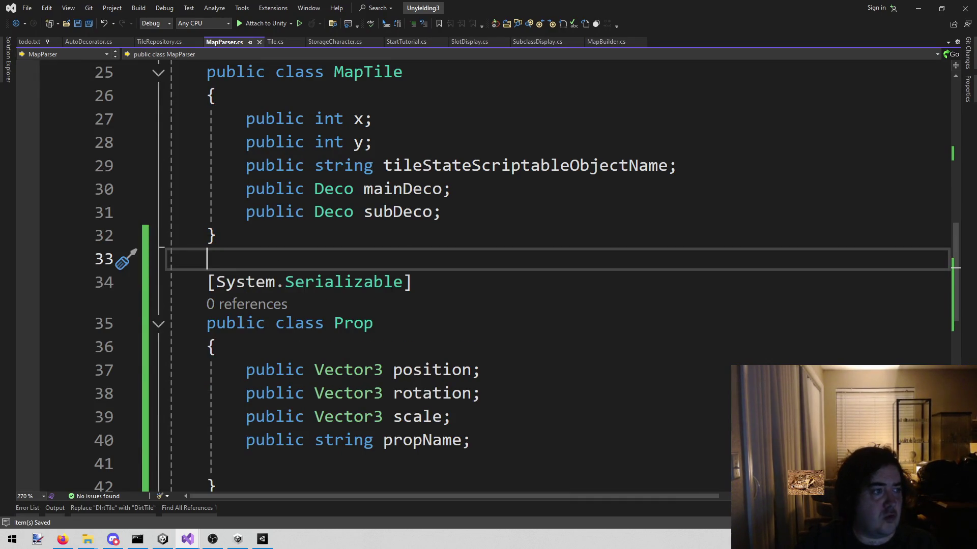
Delete the blank line after propName inside the Prop class
{"action": "key", "text": "alt+Tab"}
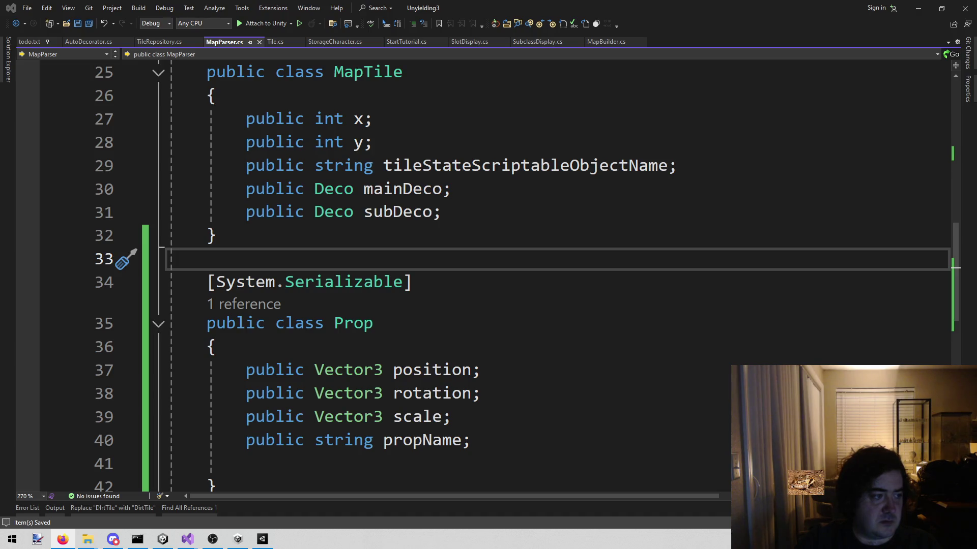
{"action": "scroll", "coordinate": [502, 316], "scroll_direction": "down", "scroll_amount": 5}
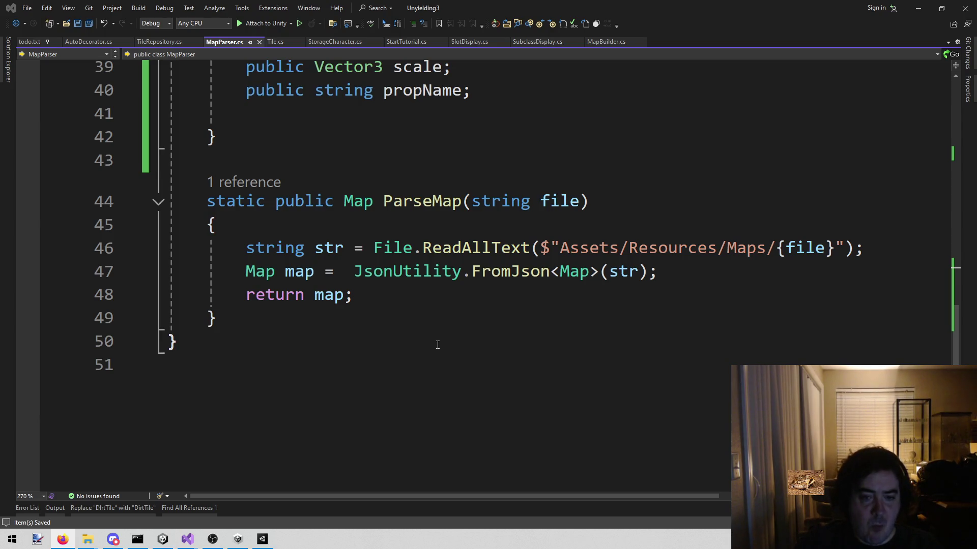
{"action": "left_click", "coordinate": [426, 321]}
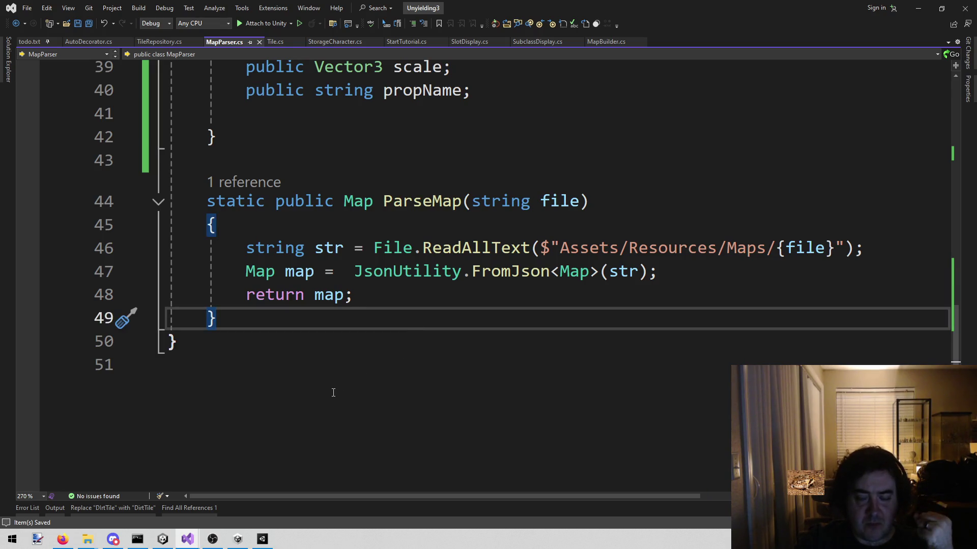
{"action": "scroll", "coordinate": [333, 392], "scroll_direction": "up", "scroll_amount": 3}
{"action": "scroll", "coordinate": [333, 392], "scroll_direction": "down", "scroll_amount": 3}
{"action": "scroll", "coordinate": [277, 451], "scroll_direction": "up", "scroll_amount": 4}
{"action": "left_click", "coordinate": [421, 347]}
{"action": "key", "text": "Down"}
{"action": "left_click_drag", "start_coordinate": [374, 390], "coordinate": [168, 394]}
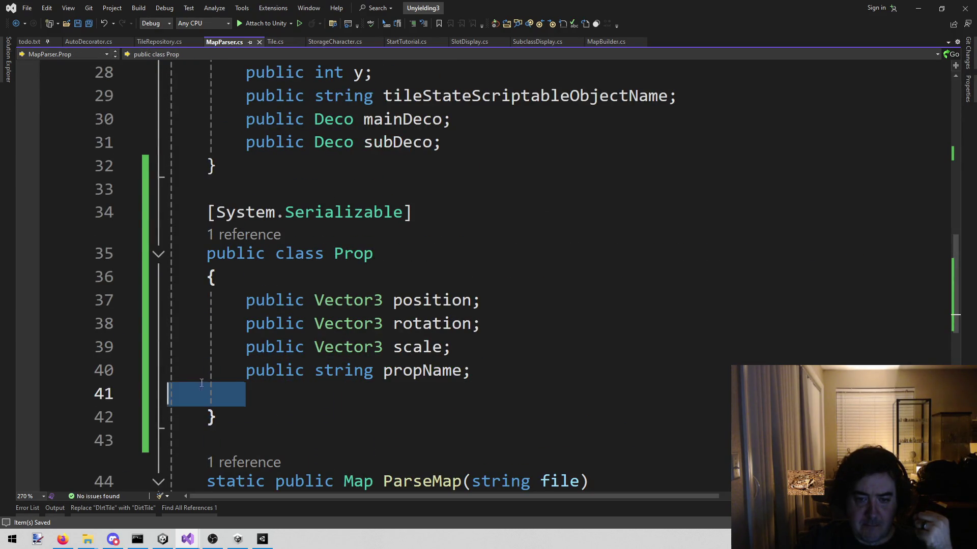
{"action": "key", "text": "BackSpace"}
{"action": "key", "text": "BackSpace"}
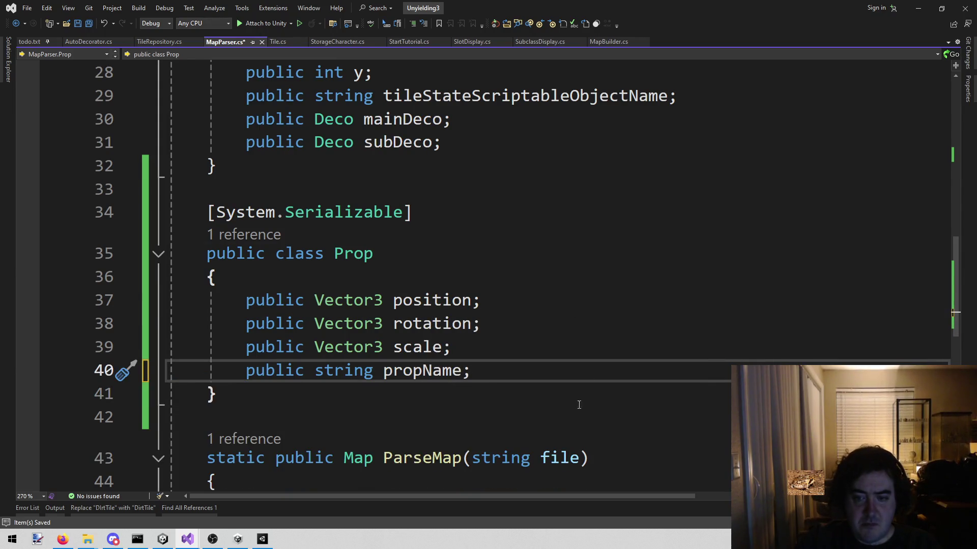
Place the caret on the last empty line of MapParser.cs and switch to Unity
{"action": "scroll", "coordinate": [514, 401], "scroll_direction": "up", "scroll_amount": 9}
{"action": "scroll", "coordinate": [513, 401], "scroll_direction": "down", "scroll_amount": 9}
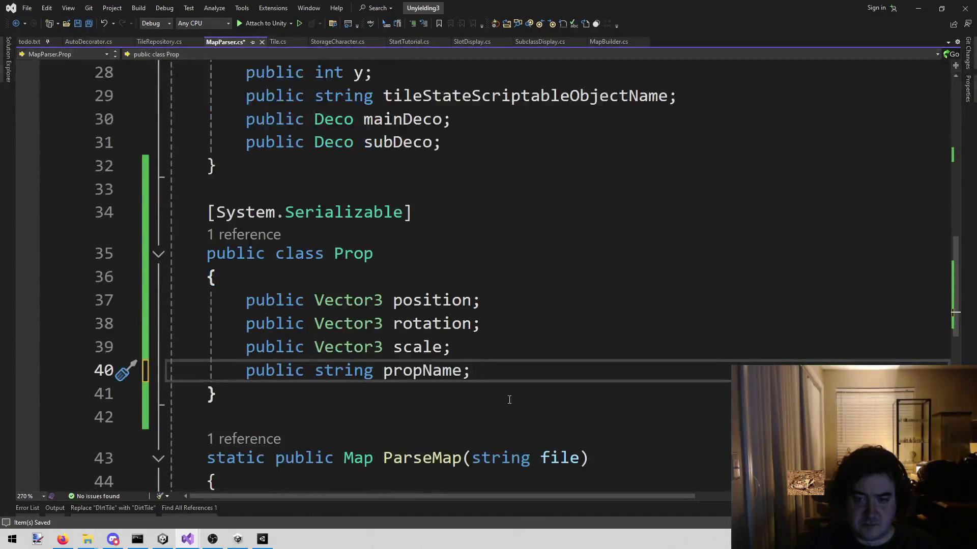
{"action": "scroll", "coordinate": [509, 400], "scroll_direction": "down", "scroll_amount": 1}
{"action": "left_click", "coordinate": [430, 327]}
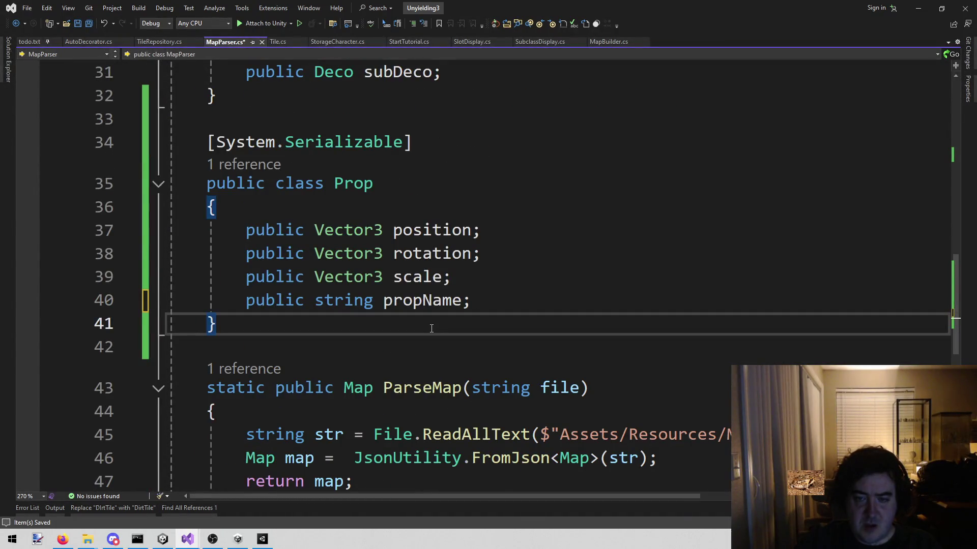
{"action": "scroll", "coordinate": [368, 316], "scroll_direction": "down", "scroll_amount": 3}
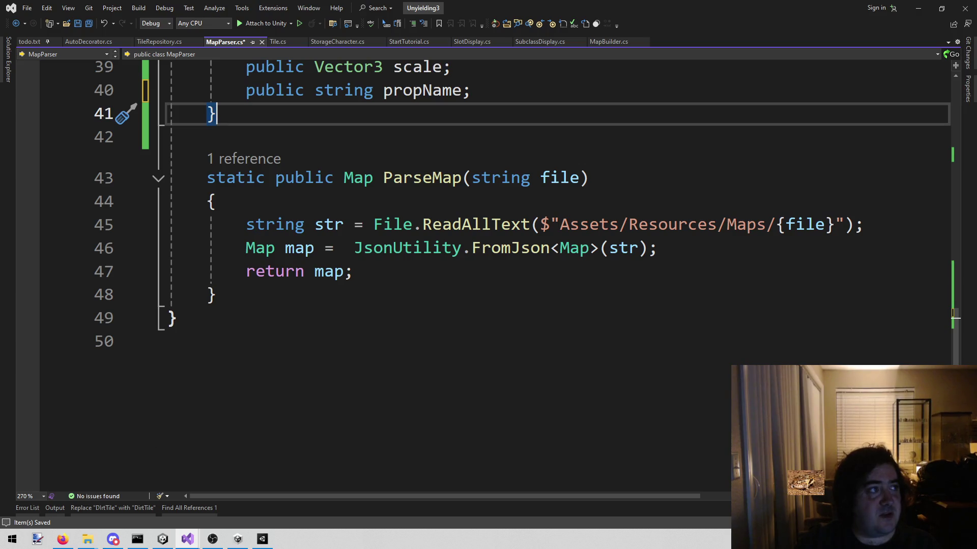
{"action": "left_click", "coordinate": [349, 364]}
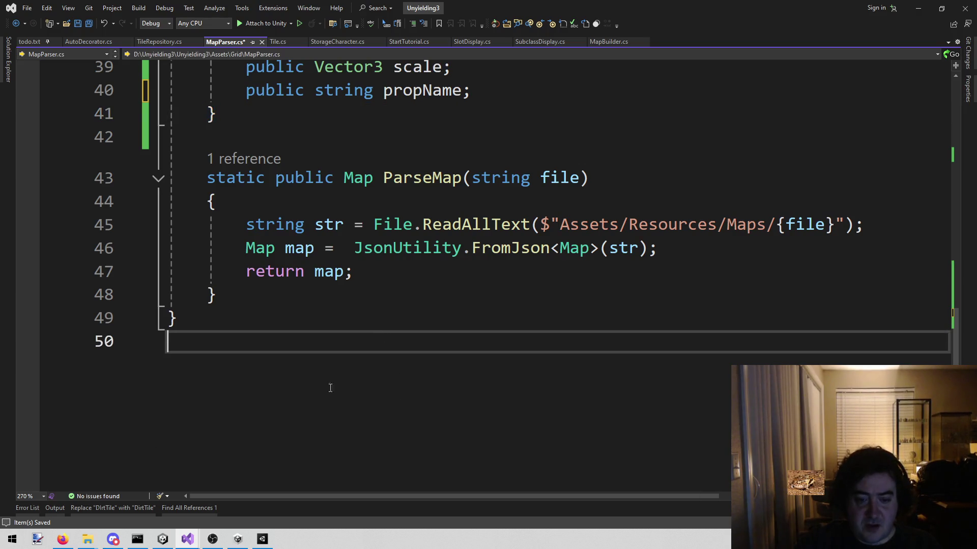
{"action": "left_click", "coordinate": [238, 540]}
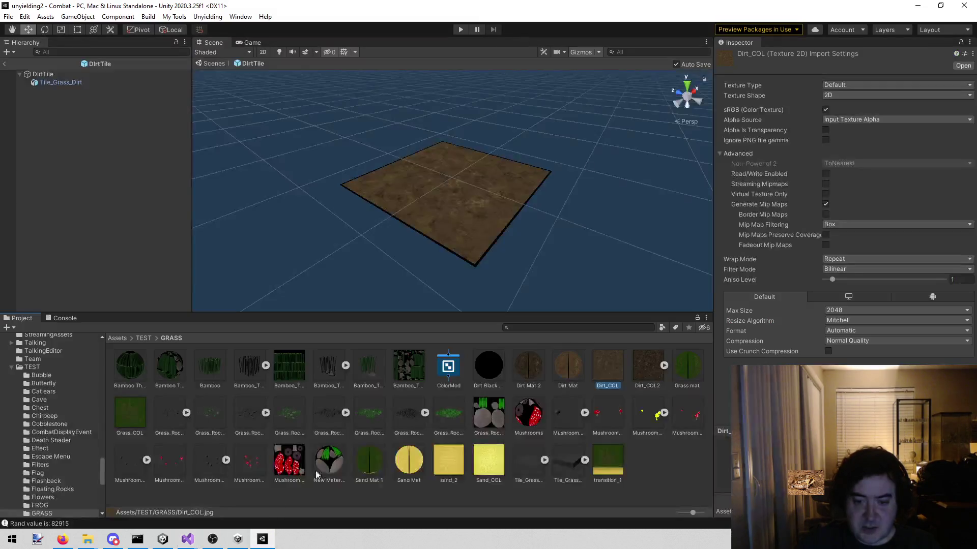
Search the Project panel for 'left sign' and open the Left Sign prefab
{"action": "type", "text": "lef"}
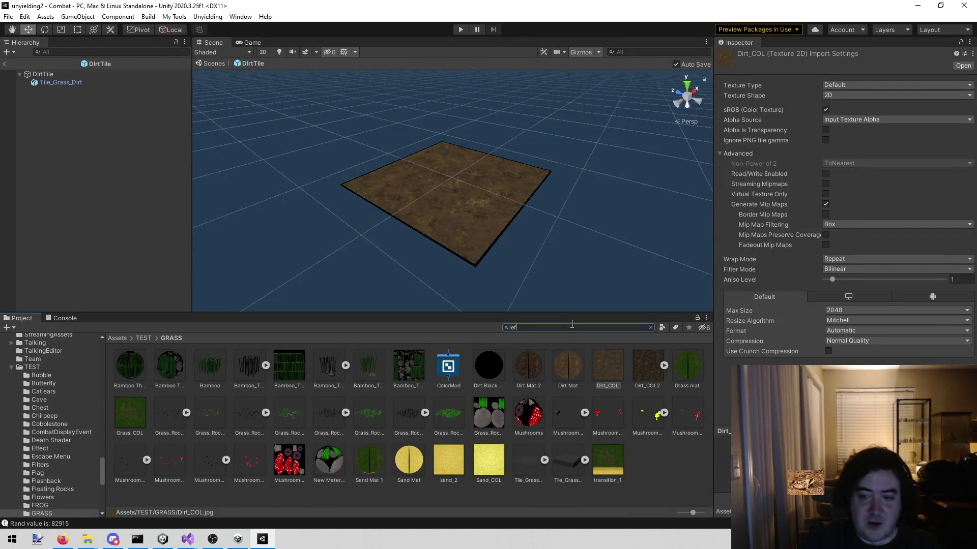
{"action": "type", "text": "t sign"}
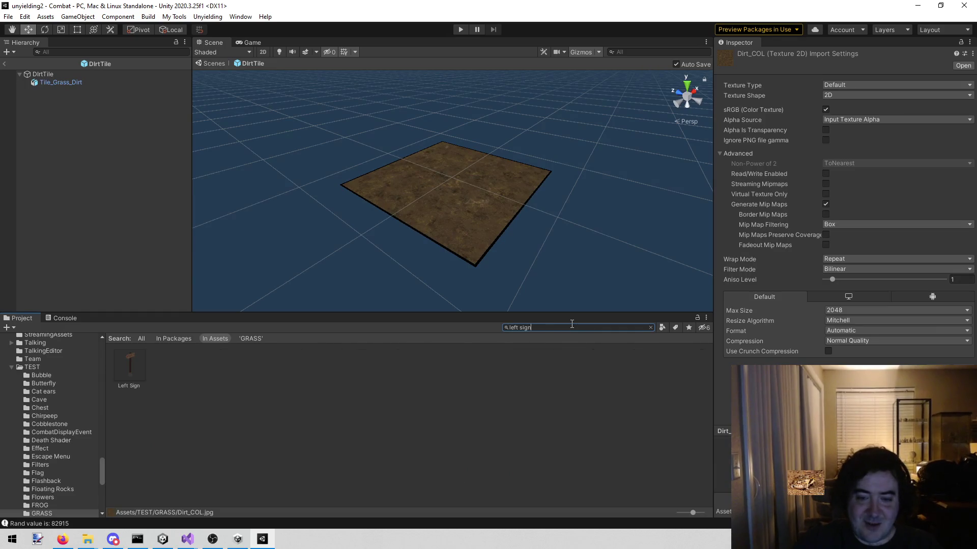
{"action": "left_click", "coordinate": [125, 360]}
{"action": "left_click", "coordinate": [650, 327]}
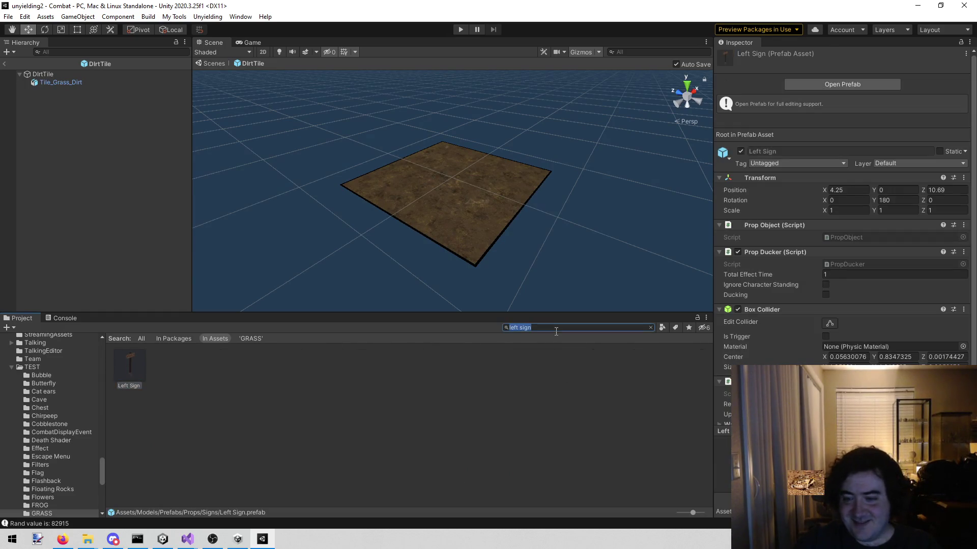
{"action": "double_click", "coordinate": [136, 365]}
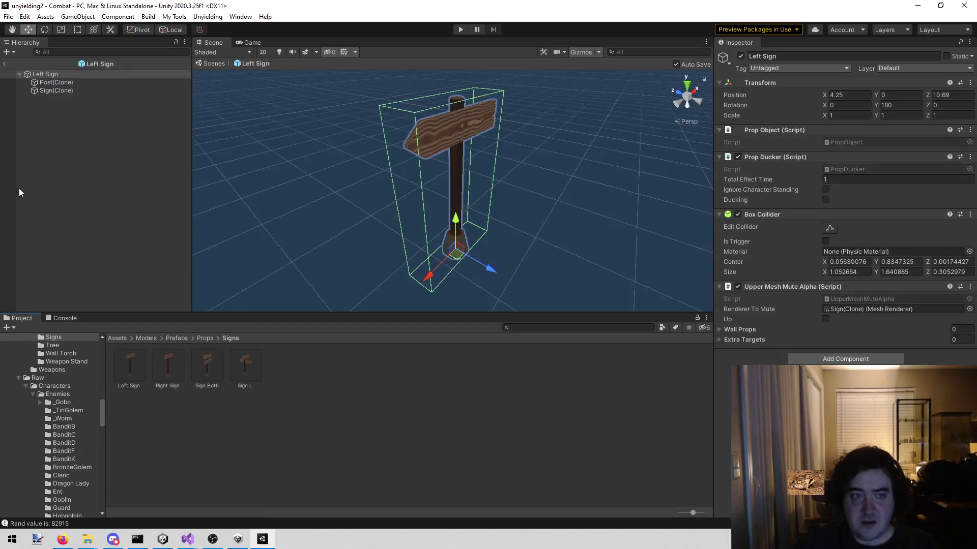
Inspect the Post(Clone) and Sign(Clone) parts and locate their first materials
{"action": "left_click", "coordinate": [87, 82]}
{"action": "left_click", "coordinate": [87, 91]}
{"action": "left_click", "coordinate": [74, 74]}
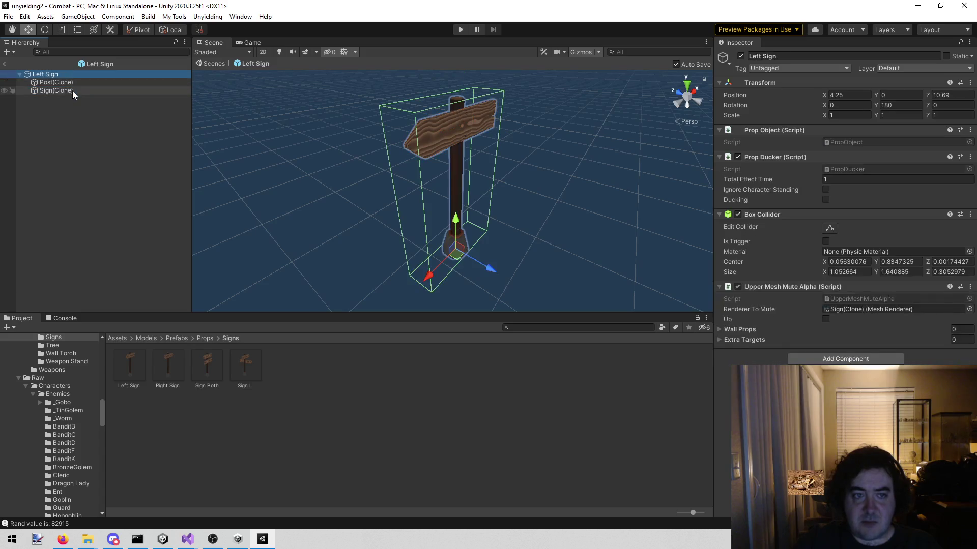
{"action": "left_click", "coordinate": [66, 83]}
{"action": "left_click", "coordinate": [70, 90]}
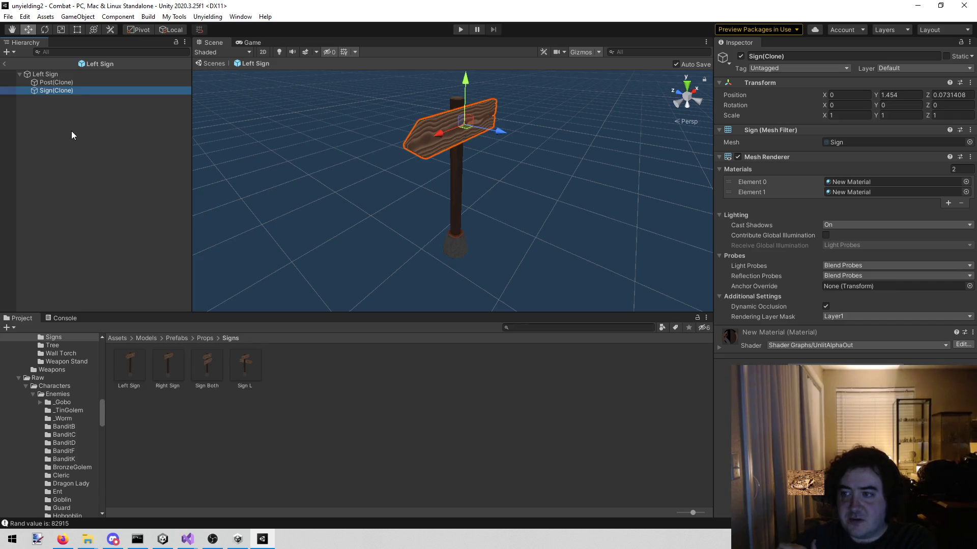
{"action": "left_click", "coordinate": [75, 83]}
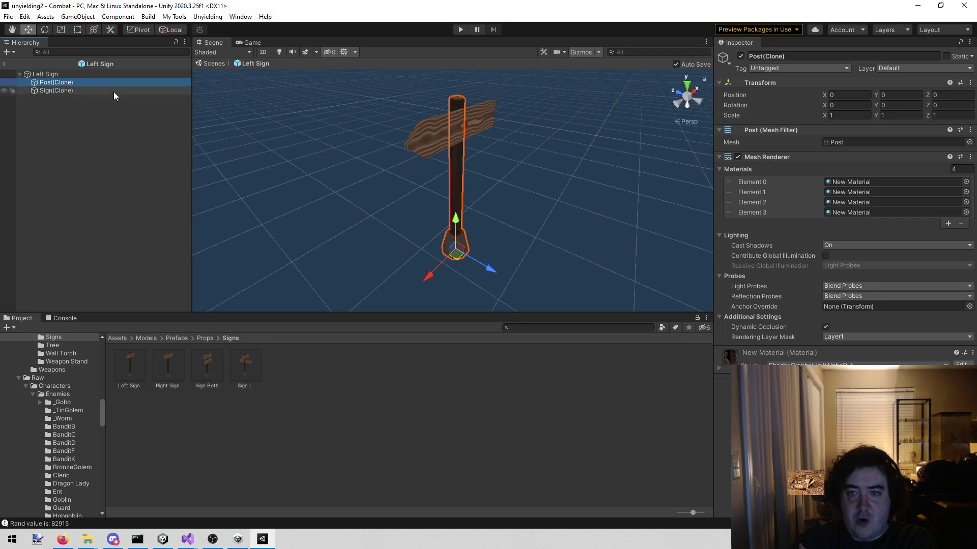
{"action": "left_click", "coordinate": [882, 184]}
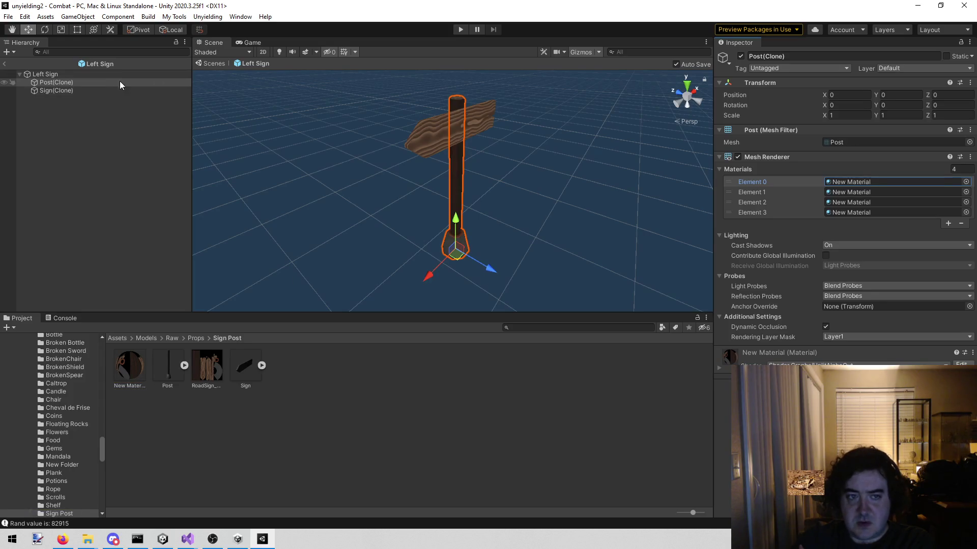
{"action": "left_click", "coordinate": [82, 94]}
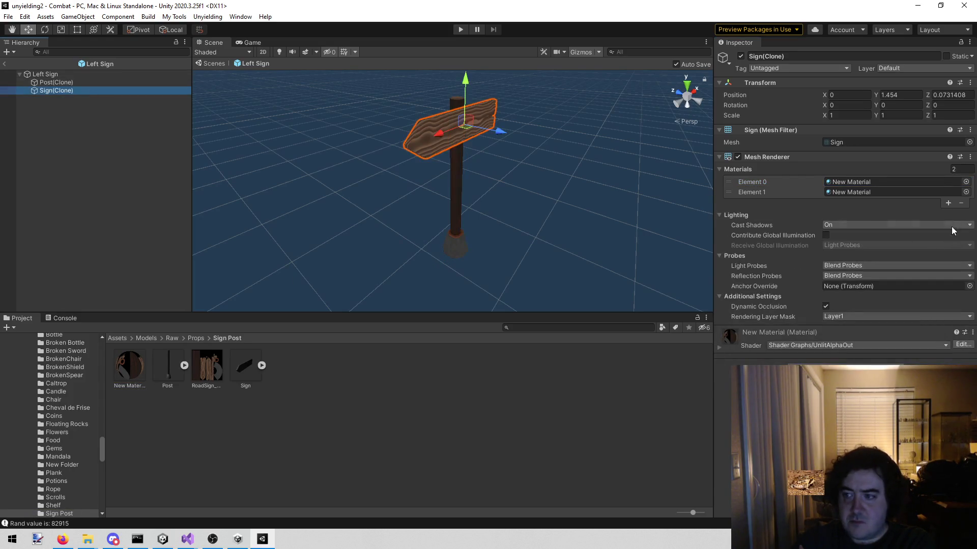
{"action": "left_click", "coordinate": [899, 183]}
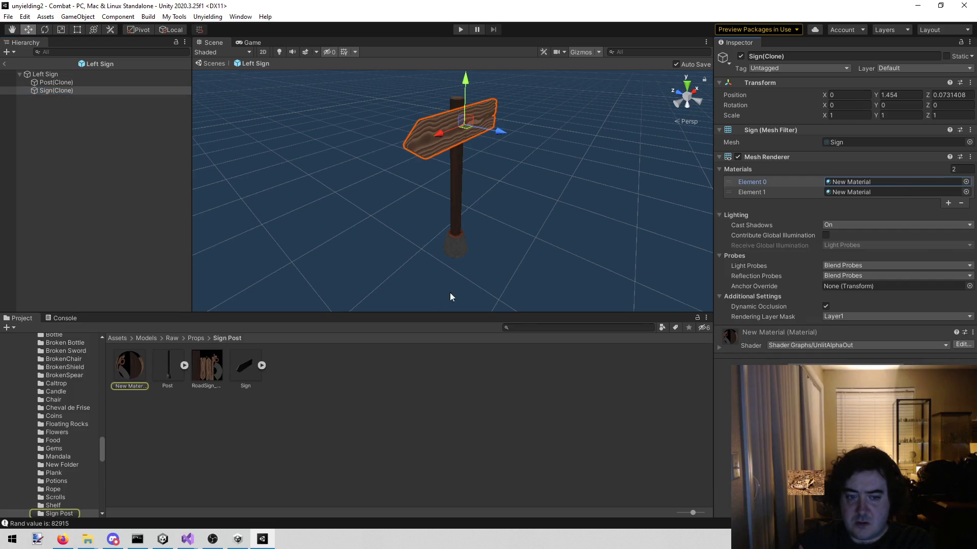
Check the New Material's shader and the Sign model's import settings, then return to Visual Studio
{"action": "left_click", "coordinate": [151, 444]}
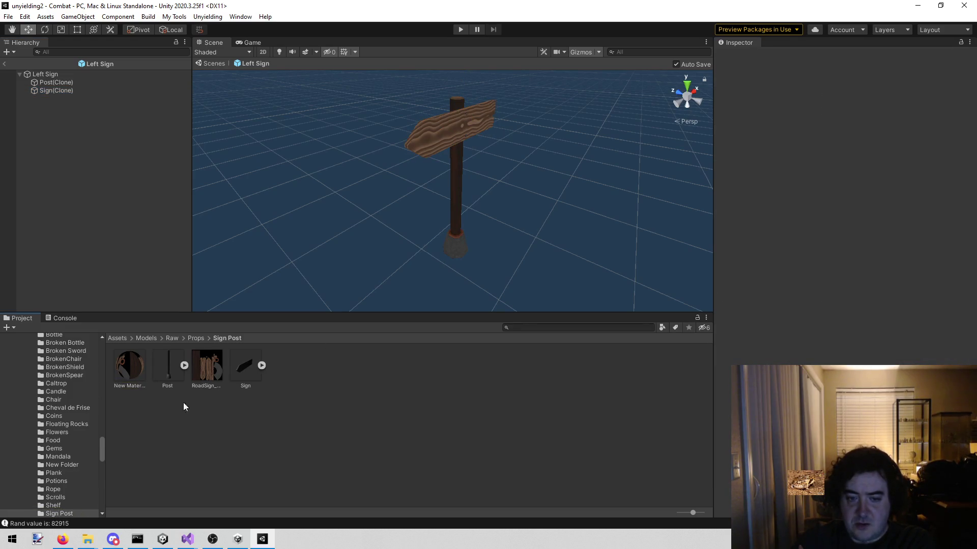
{"action": "left_click", "coordinate": [126, 370]}
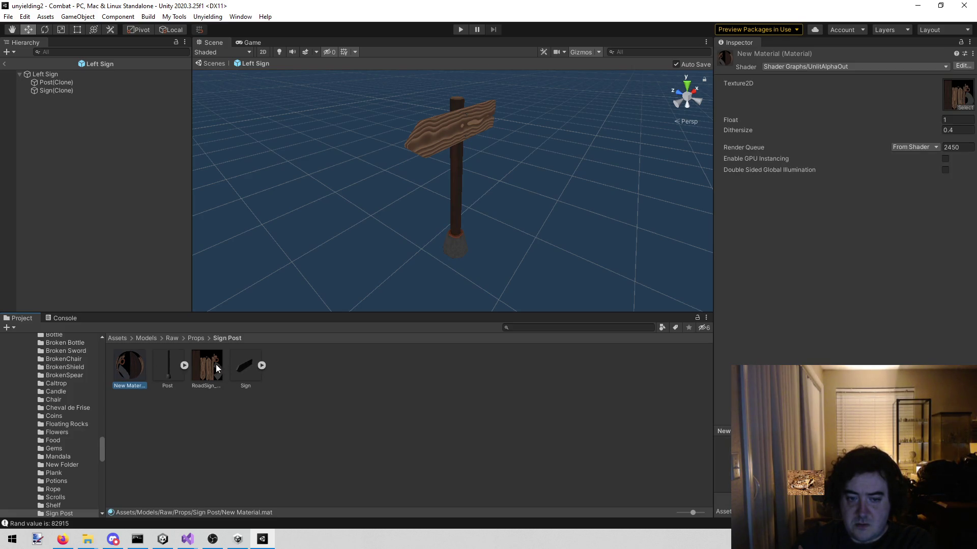
{"action": "left_click", "coordinate": [169, 365]}
{"action": "left_click", "coordinate": [250, 368]}
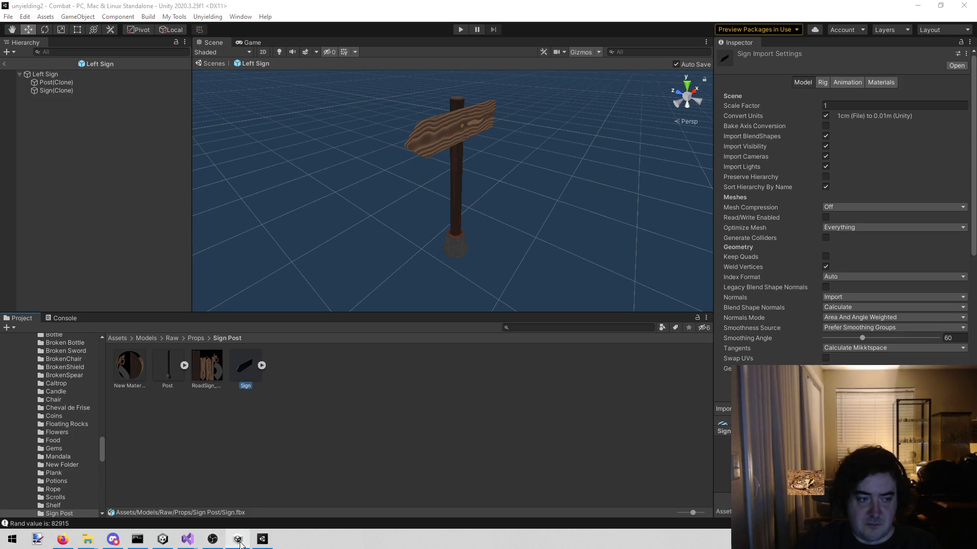
{"action": "mouse_move", "coordinate": [187, 539]}
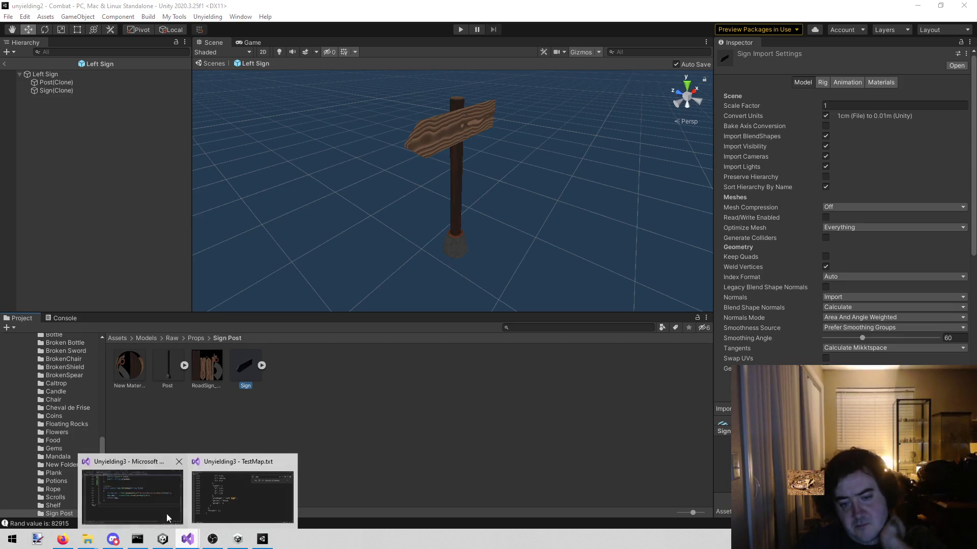
{"action": "left_click", "coordinate": [137, 514]}
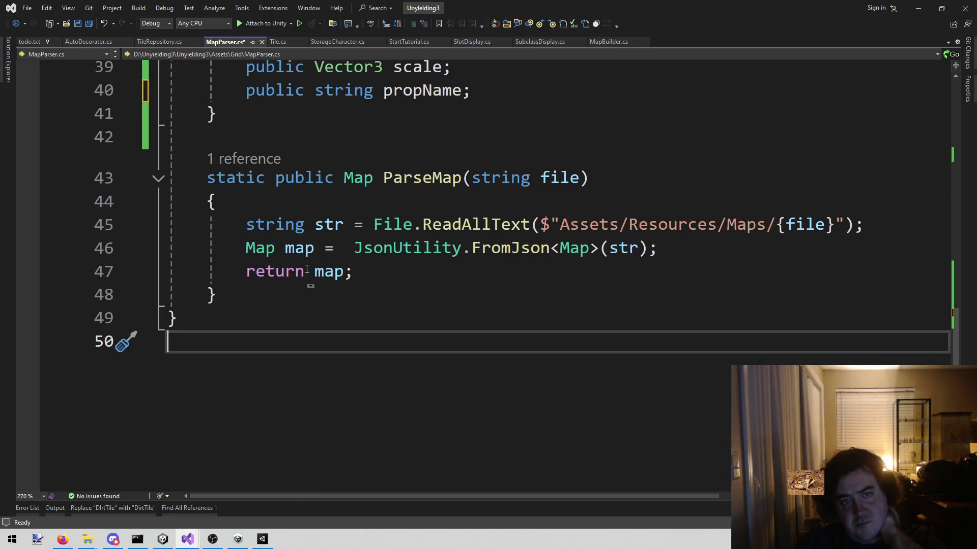
Save MapParser.cs with its finished ParseMap method, then glance at the CODE book cover in Firefox
{"action": "left_click", "coordinate": [312, 287]}
{"action": "key", "text": "ctrl+s"}
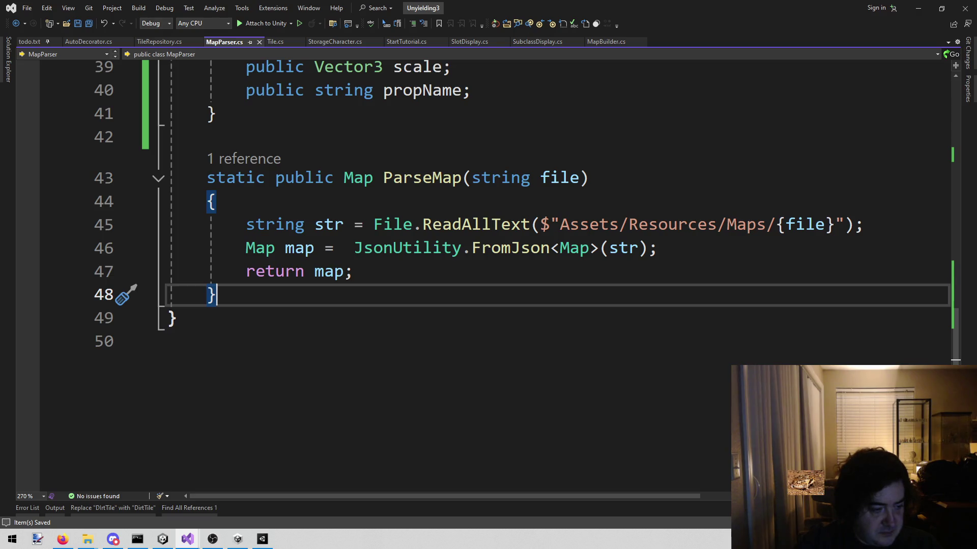
{"action": "key", "text": "alt+Tab"}
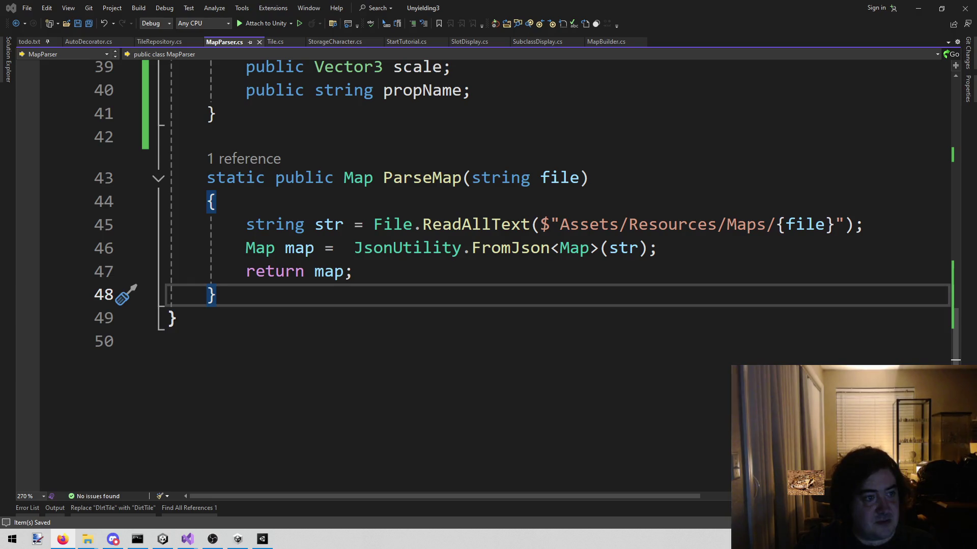
{"action": "key", "text": "alt+Tab"}
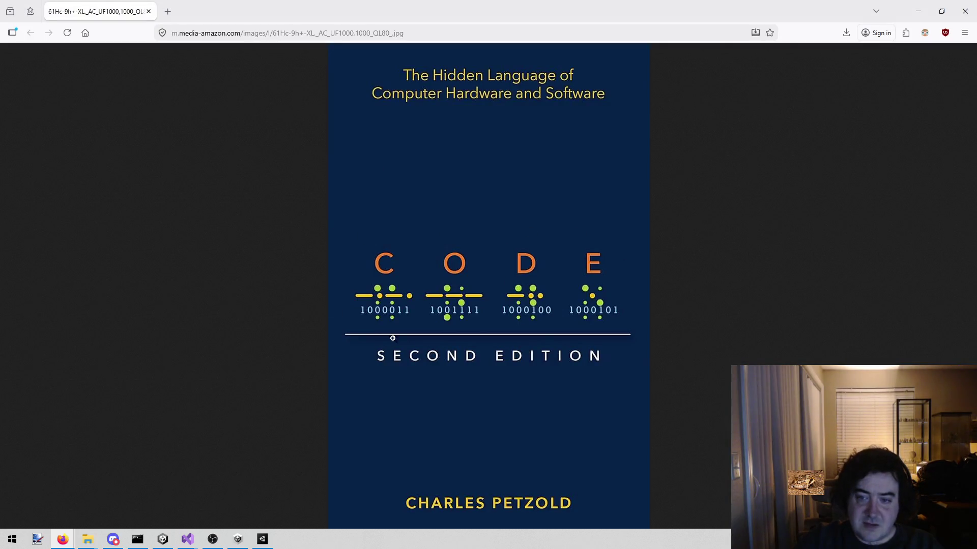
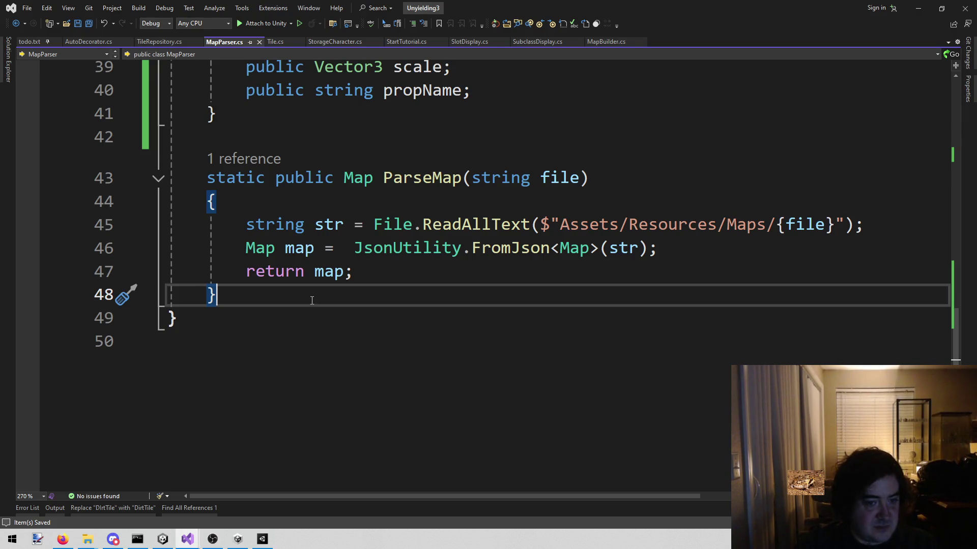
Leave MapParser.cs at the end of ParseMap and switch to the Unity editor
{"action": "left_click", "coordinate": [294, 327]}
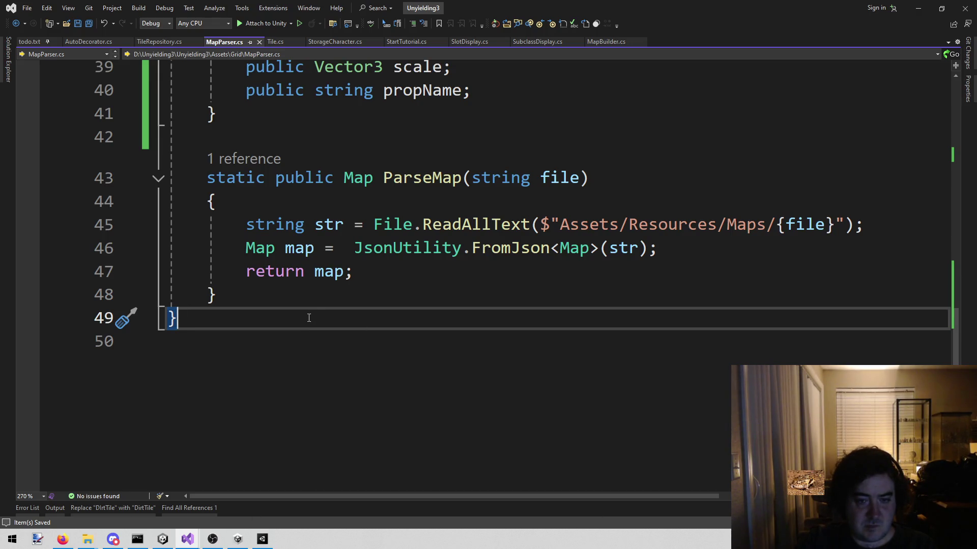
{"action": "scroll", "coordinate": [364, 346], "scroll_direction": "up", "scroll_amount": 1}
{"action": "scroll", "coordinate": [364, 346], "scroll_direction": "down", "scroll_amount": 1}
{"action": "left_click", "coordinate": [344, 299]}
{"action": "left_click", "coordinate": [262, 541]}
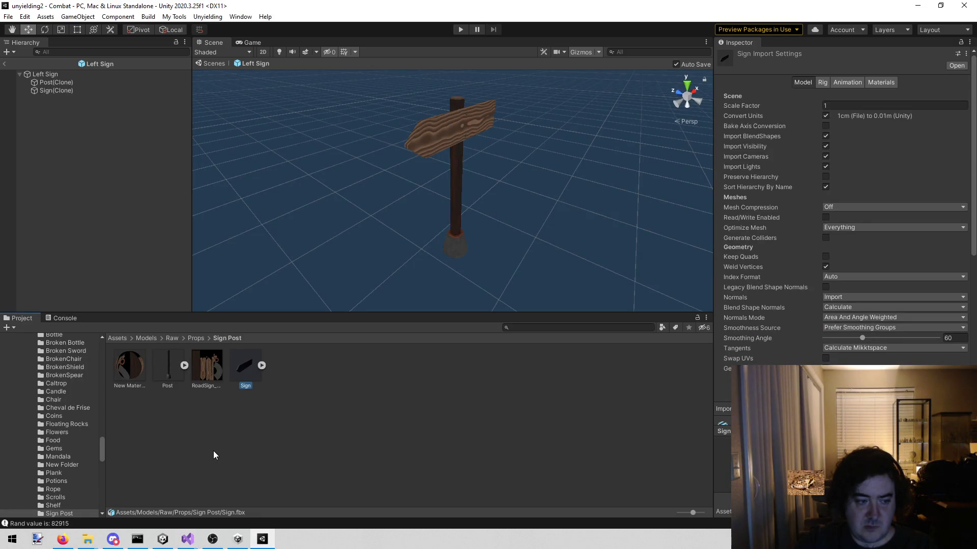
Show the Post model file in Explorer, then return to the Unyielding3 Unity window
{"action": "right_click", "coordinate": [160, 376]}
{"action": "left_click", "coordinate": [233, 120]}
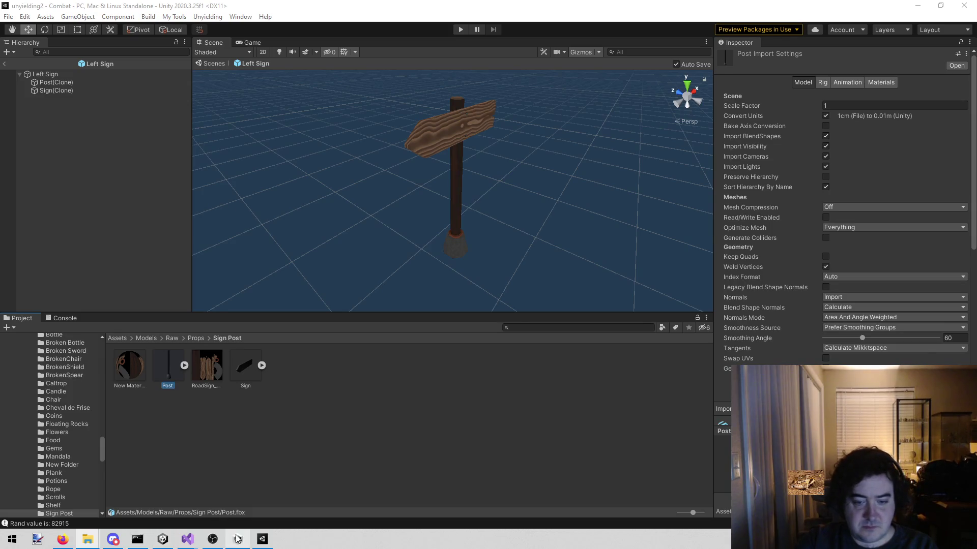
{"action": "mouse_move", "coordinate": [186, 541]}
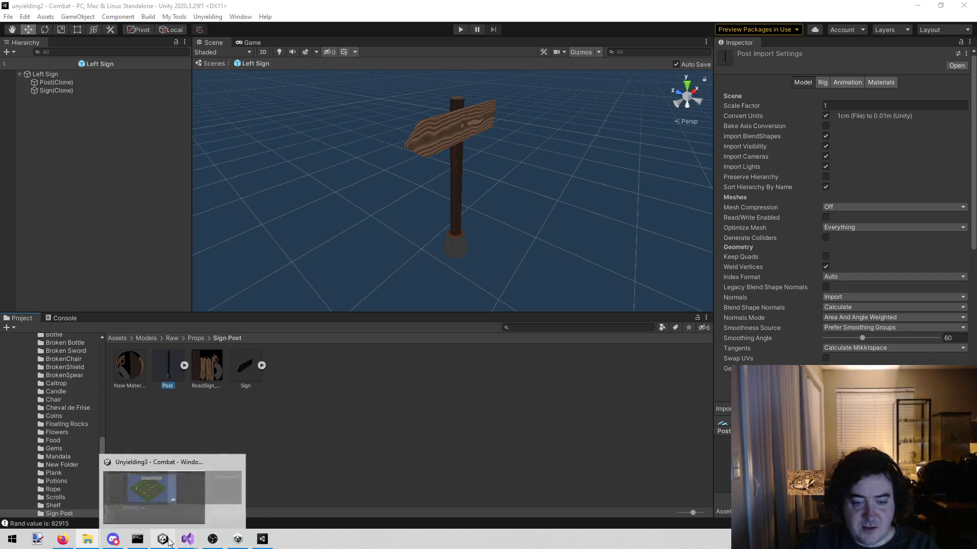
{"action": "left_click", "coordinate": [200, 474]}
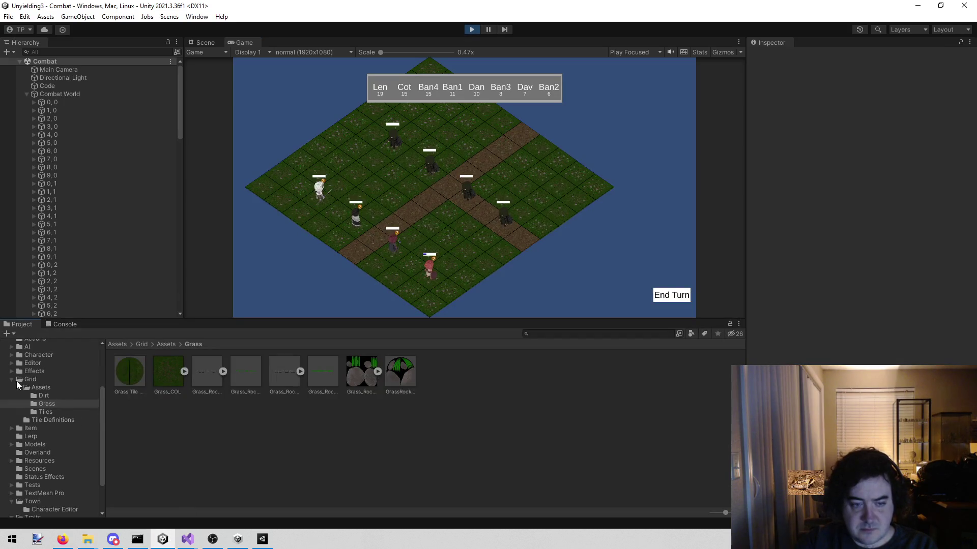
Collapse the Grid folder, create a folder named 'Props' in top-level Assets, and open it
{"action": "left_click", "coordinate": [21, 388]}
{"action": "left_click", "coordinate": [14, 382]}
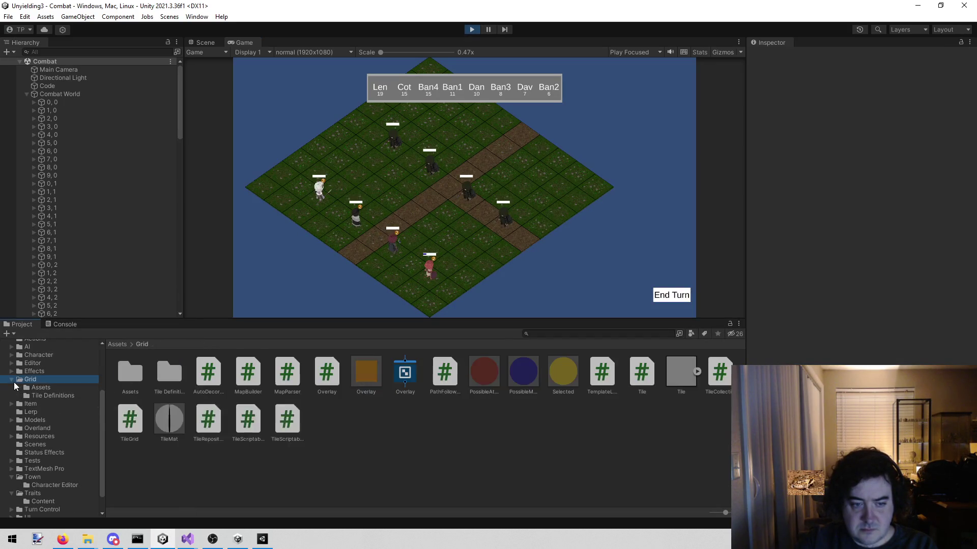
{"action": "left_click", "coordinate": [12, 379]}
{"action": "scroll", "coordinate": [30, 432], "scroll_direction": "up", "scroll_amount": 3}
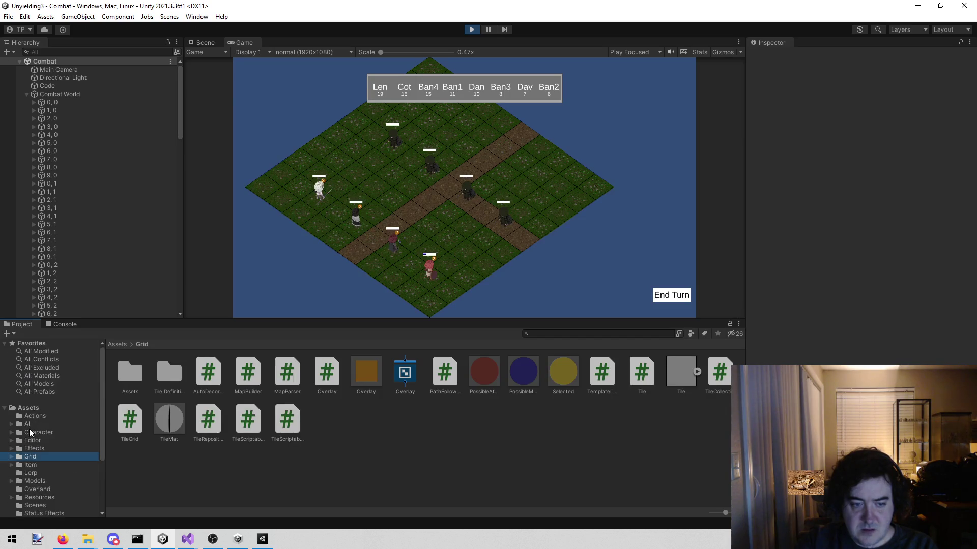
{"action": "left_click", "coordinate": [79, 410]}
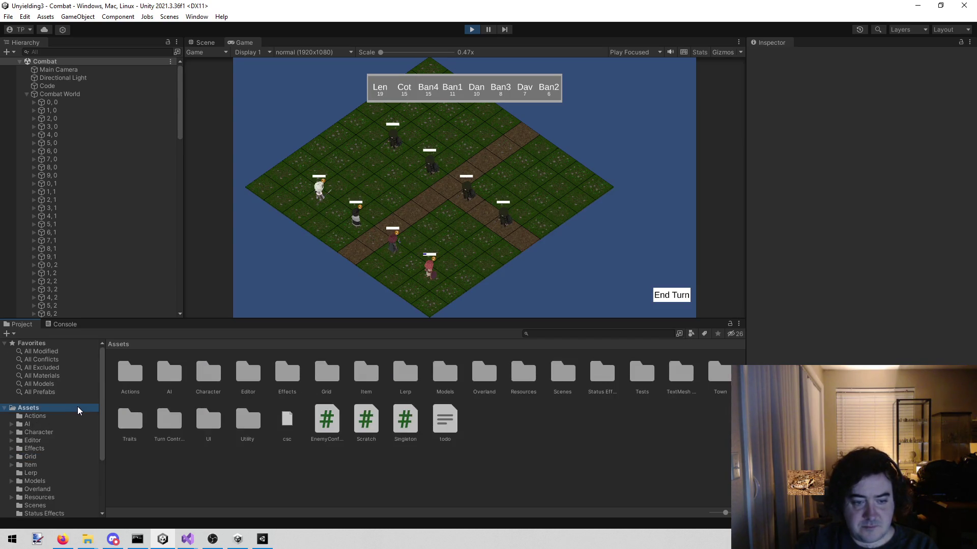
{"action": "right_click", "coordinate": [548, 447]}
{"action": "mouse_move", "coordinate": [610, 181]}
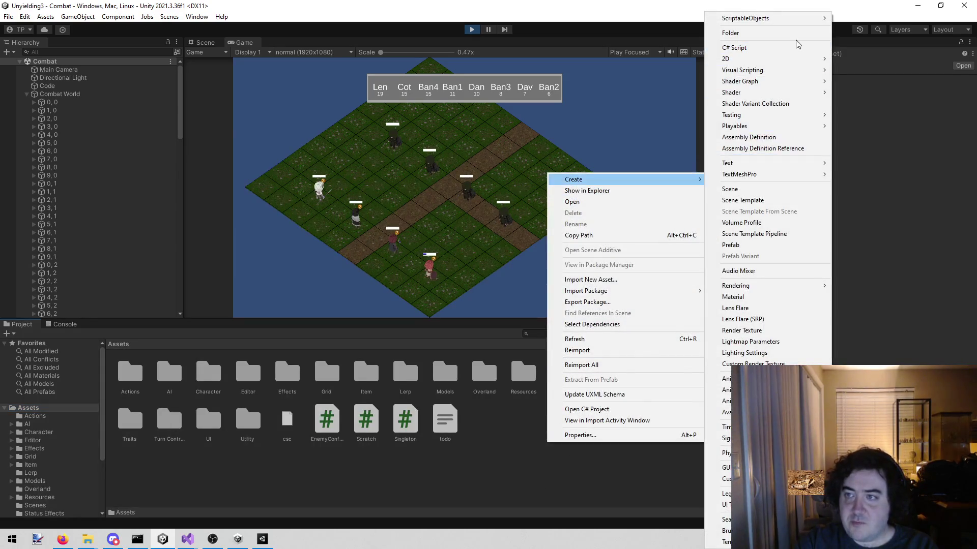
{"action": "left_click", "coordinate": [797, 33]}
{"action": "type", "text": "Props"}
{"action": "key", "text": "Return"}
{"action": "left_click", "coordinate": [537, 414]}
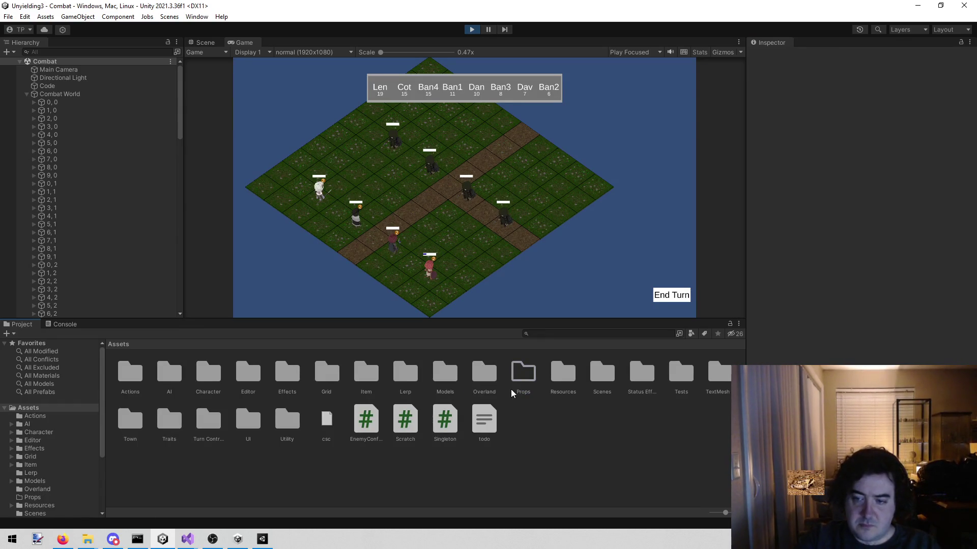
{"action": "double_click", "coordinate": [513, 392]}
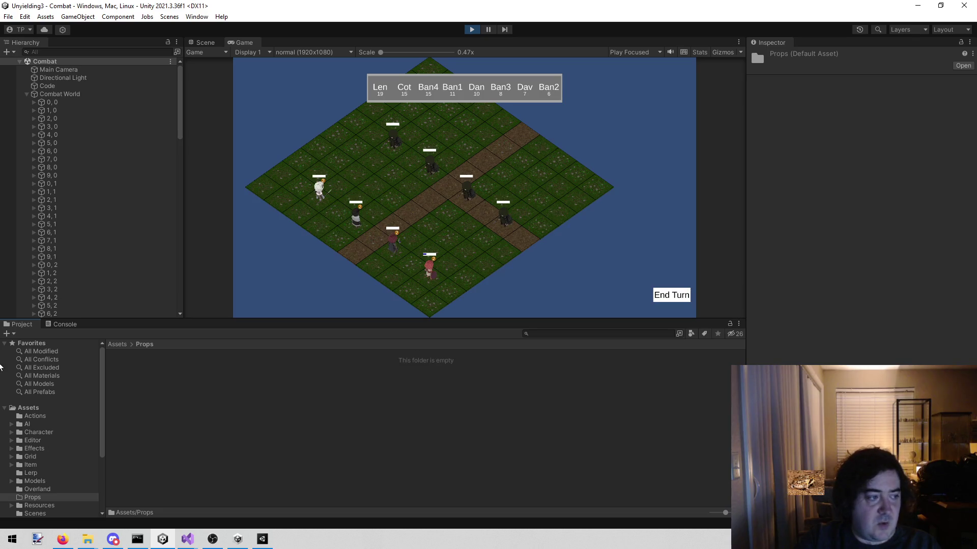
Create a test C# script in Props with the default name, then delete it
{"action": "right_click", "coordinate": [160, 430]}
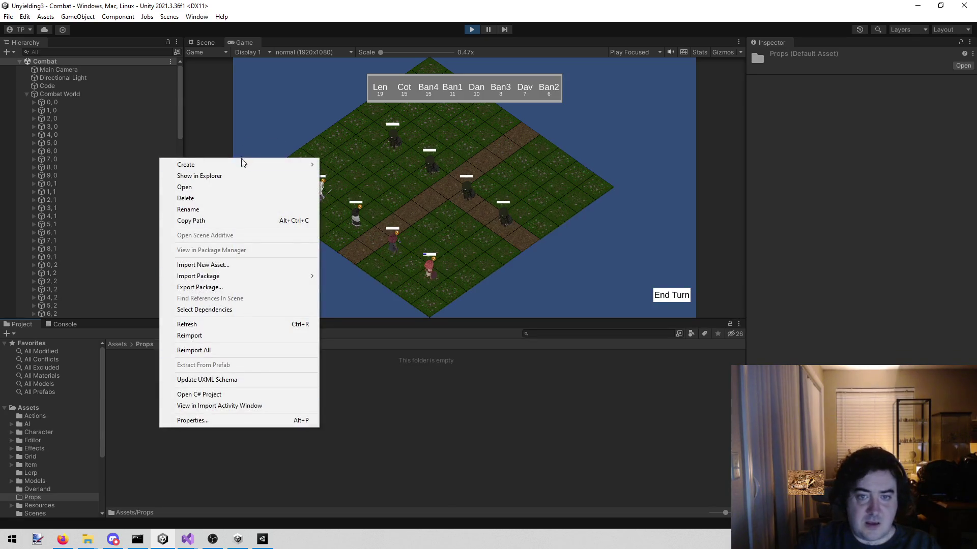
{"action": "mouse_move", "coordinate": [242, 162]}
{"action": "left_click", "coordinate": [362, 45]}
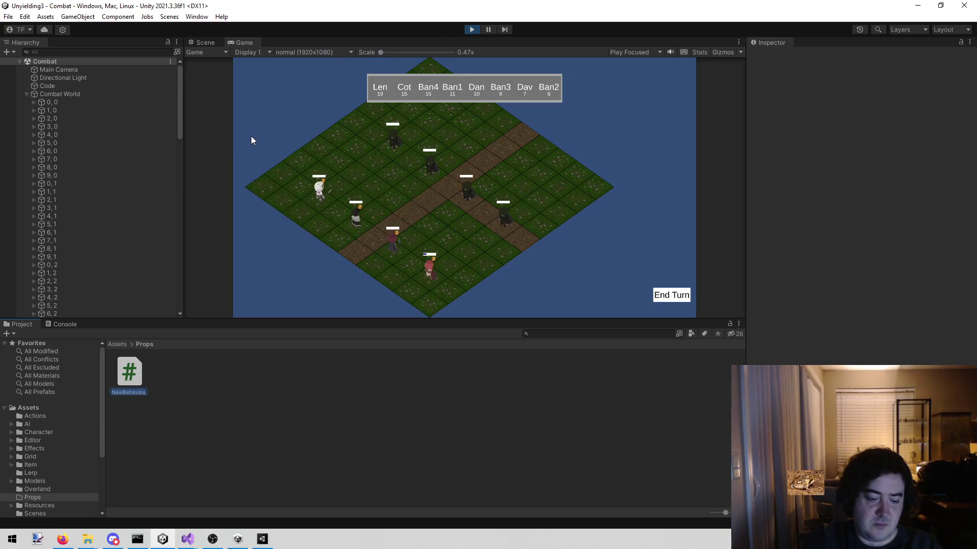
{"action": "key", "text": "Return"}
{"action": "right_click", "coordinate": [138, 390]}
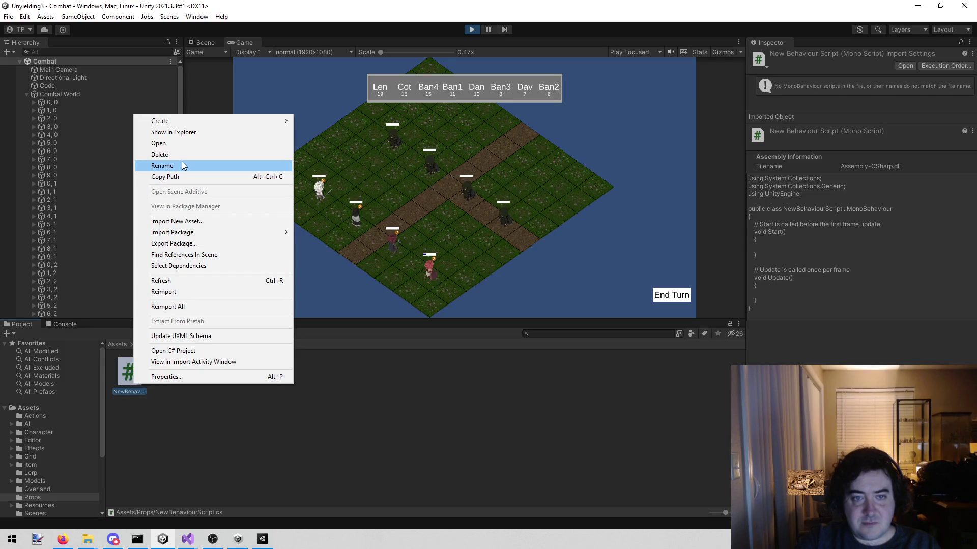
{"action": "left_click", "coordinate": [180, 154]}
{"action": "left_click", "coordinate": [518, 290]}
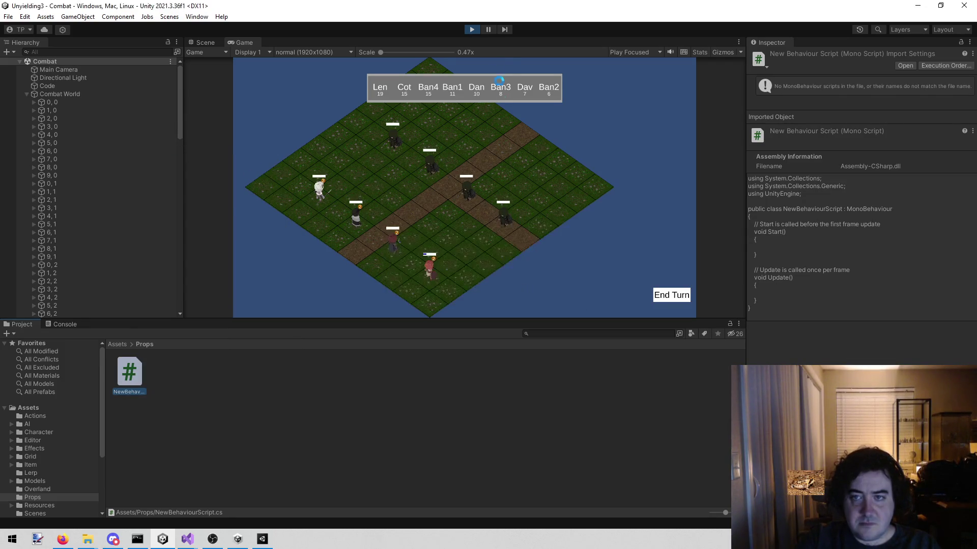
Switch to Visual Studio and back to Unity, then bring up the Props folder's options
{"action": "key", "text": "alt+Tab"}
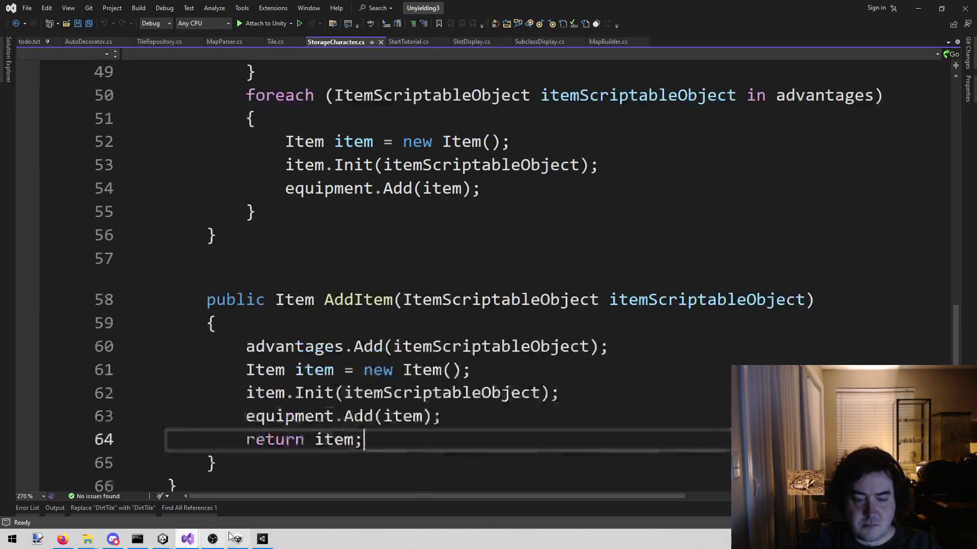
{"action": "mouse_move", "coordinate": [163, 539]}
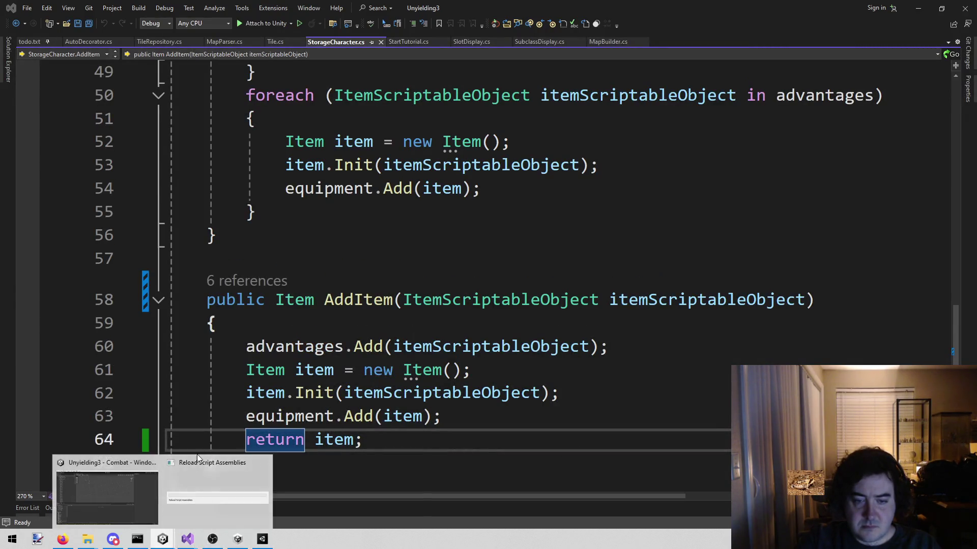
{"action": "left_click", "coordinate": [161, 542]}
{"action": "right_click", "coordinate": [181, 405]}
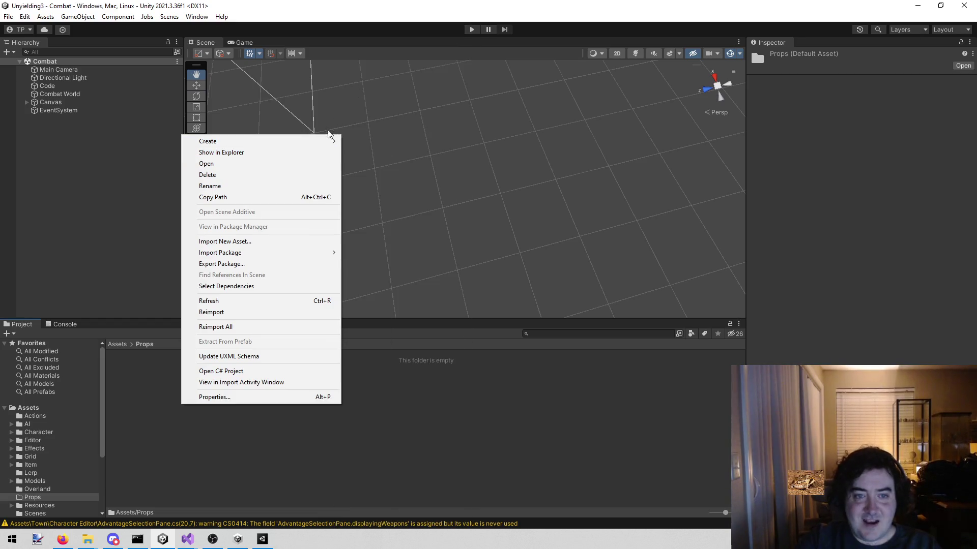
Add a New Folder inside the Props folder
{"action": "mouse_move", "coordinate": [323, 138]}
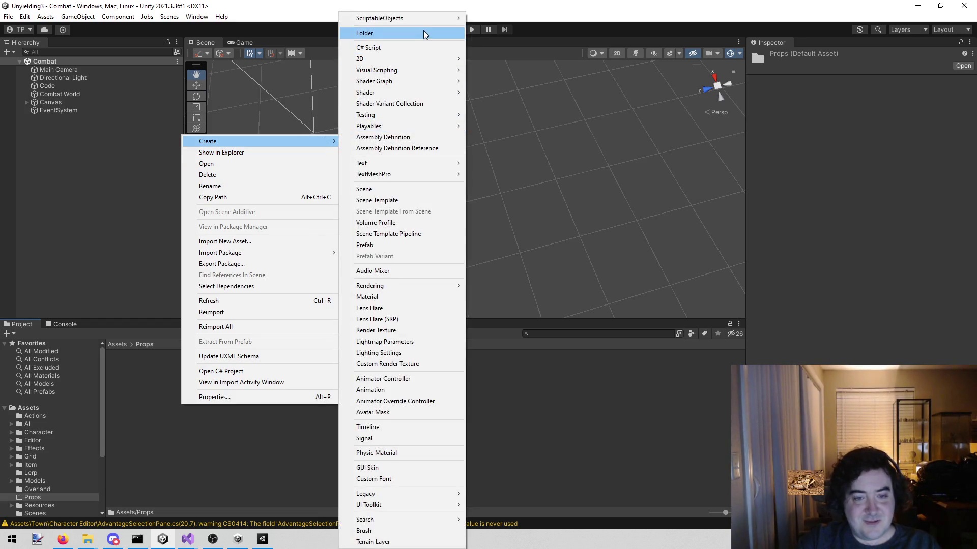
{"action": "left_click", "coordinate": [424, 33]}
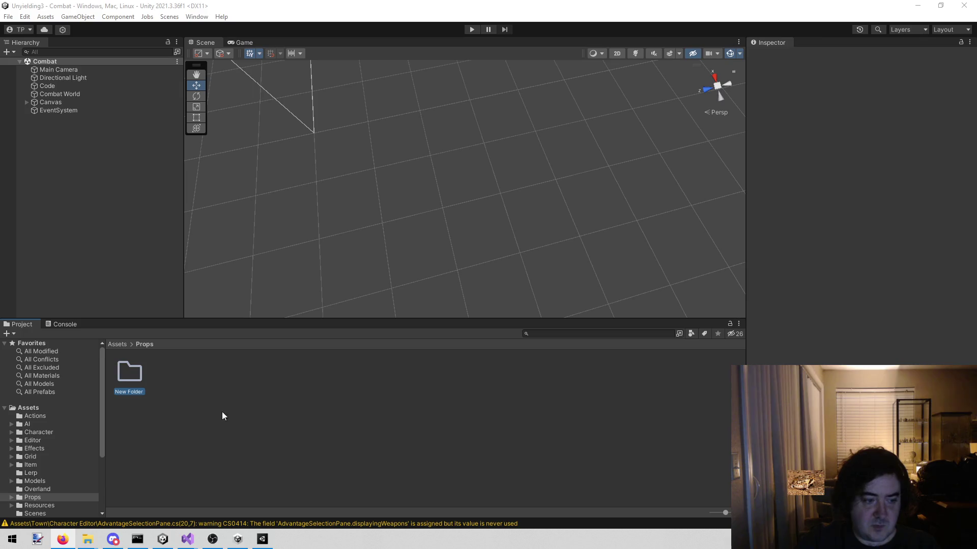
{"action": "left_click", "coordinate": [250, 419]}
{"action": "left_click", "coordinate": [127, 394]}
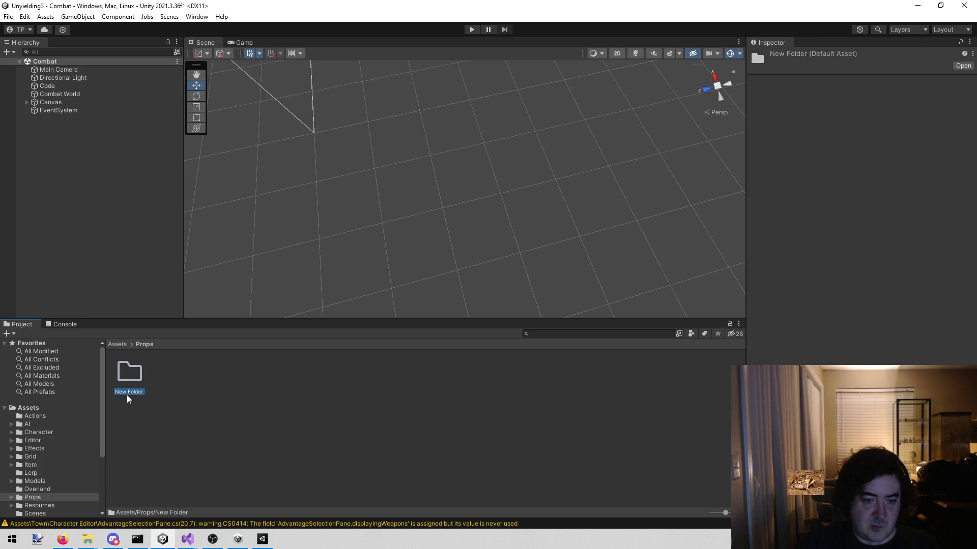
{"action": "type", "text": "Sign"}
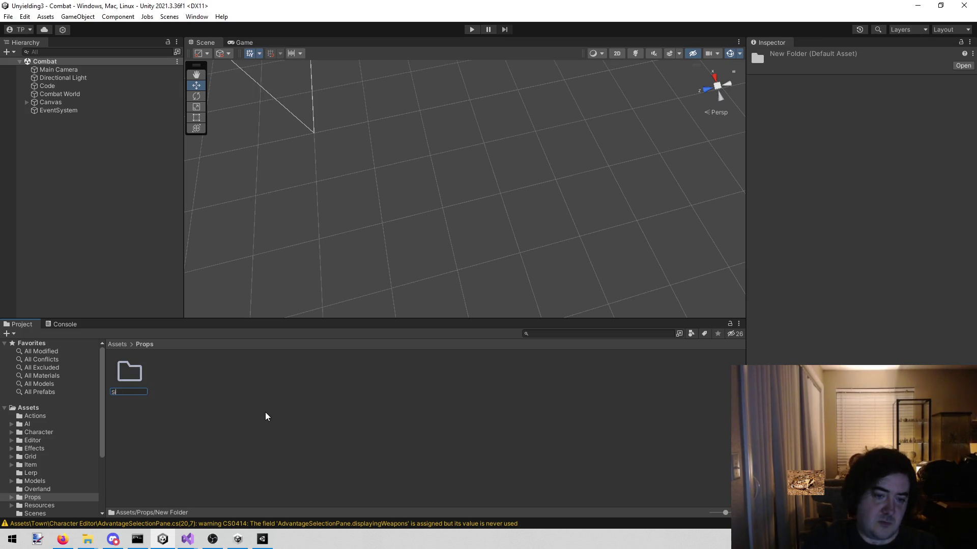
{"action": "key", "text": "Return"}
{"action": "left_click", "coordinate": [268, 411]}
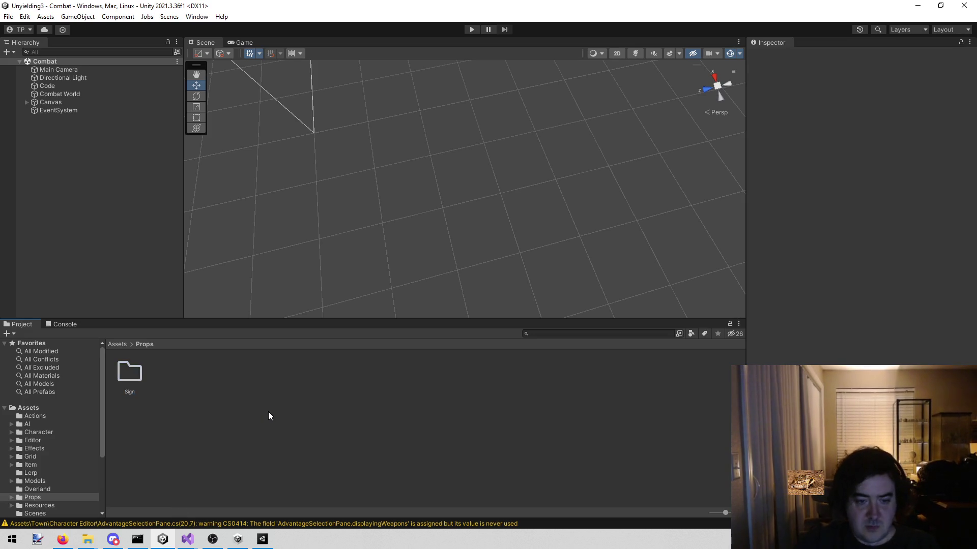
{"action": "double_click", "coordinate": [145, 379]}
{"action": "mouse_move", "coordinate": [90, 543]}
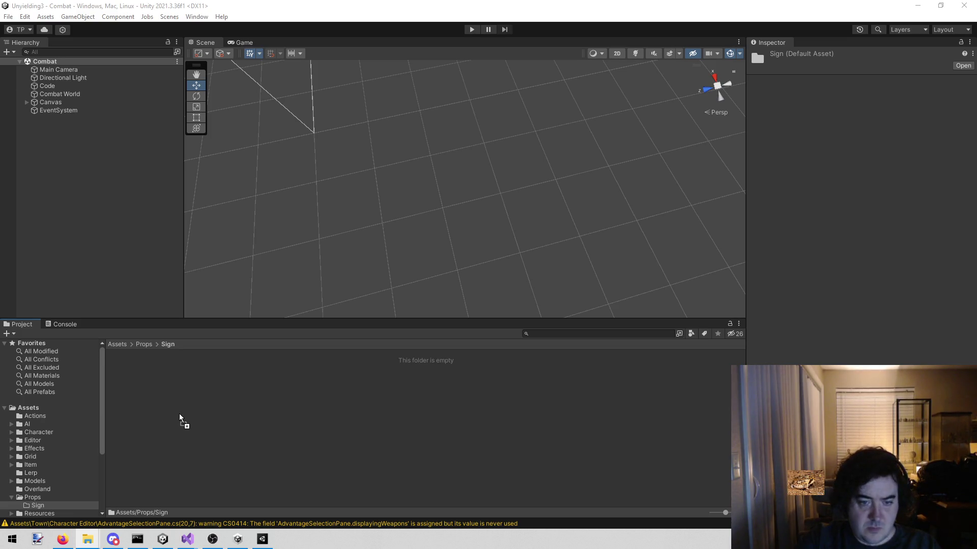
{"action": "left_click", "coordinate": [163, 472]}
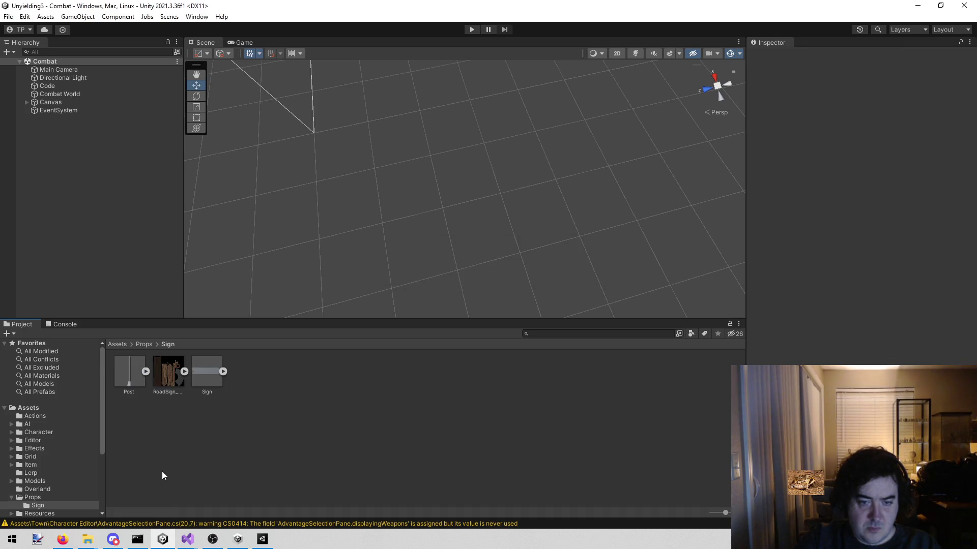
{"action": "left_click", "coordinate": [205, 383]}
{"action": "left_click", "coordinate": [168, 377]}
{"action": "left_click", "coordinate": [205, 379]}
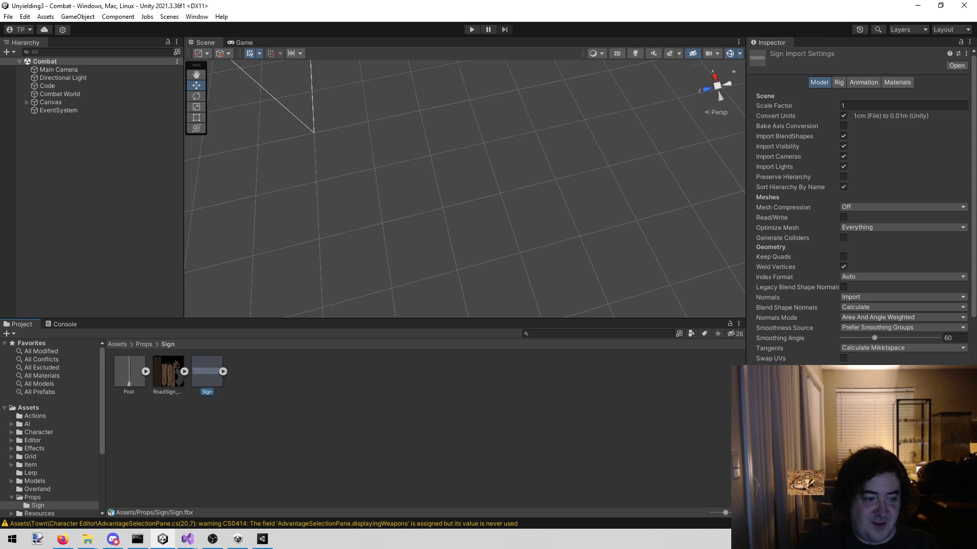
{"action": "left_click", "coordinate": [245, 444]}
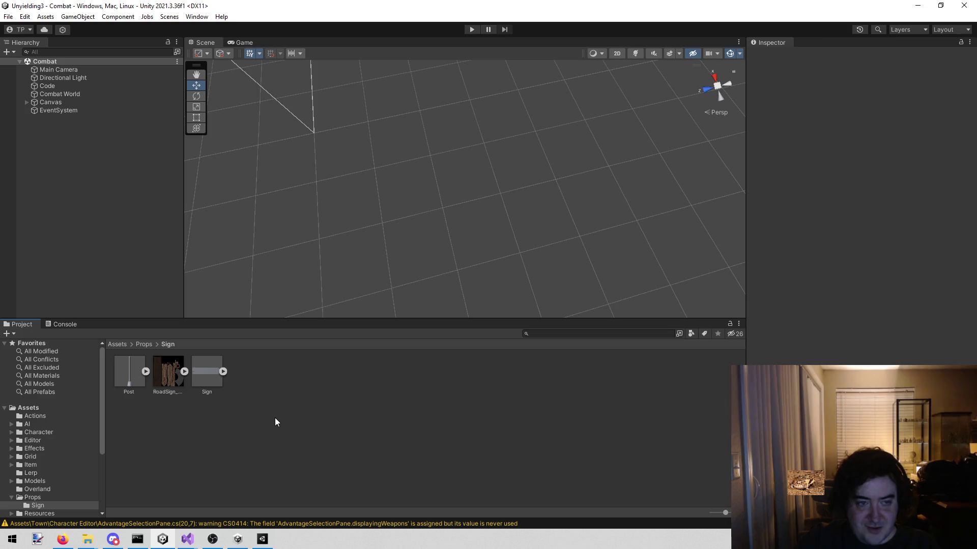
Create a material named 'Sign Post Mat' in the Sign folder and select it
{"action": "right_click", "coordinate": [269, 432]}
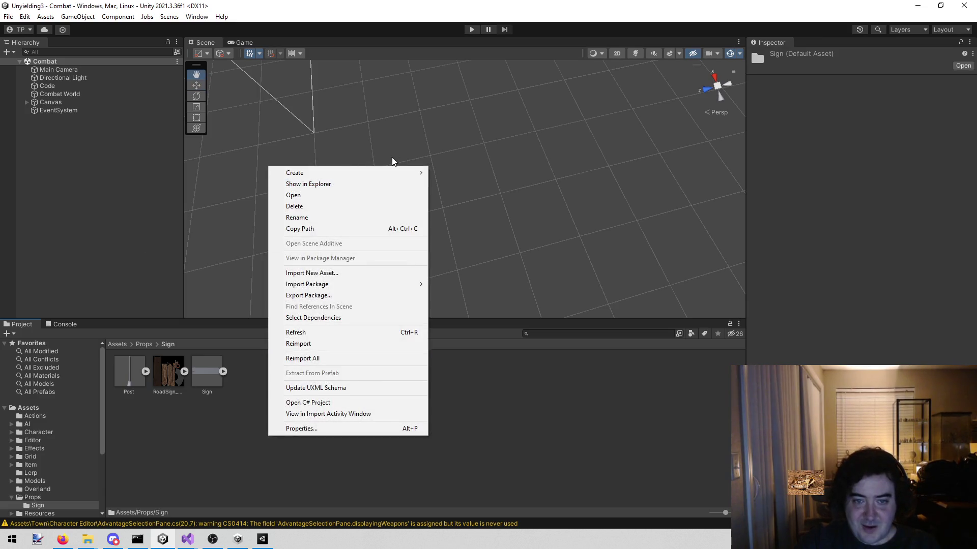
{"action": "mouse_move", "coordinate": [383, 176]}
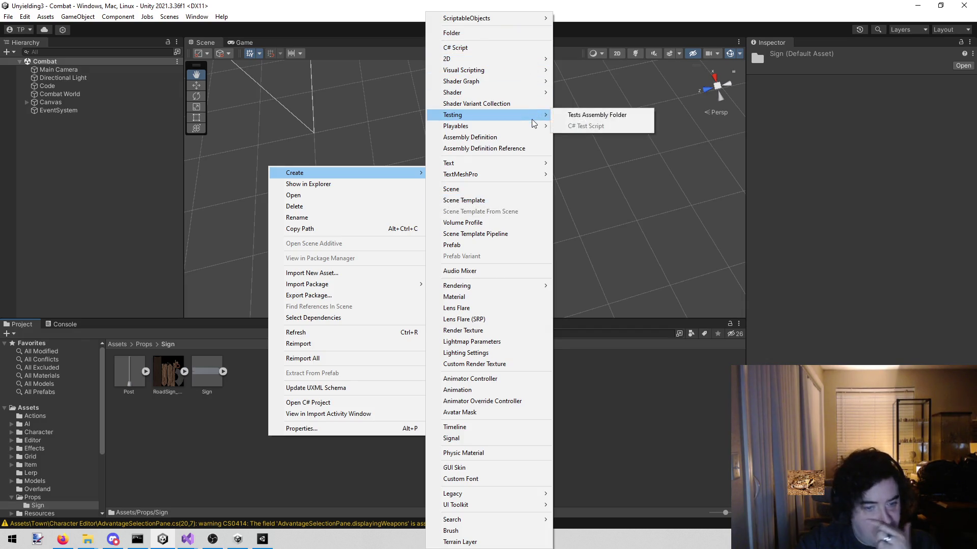
{"action": "mouse_move", "coordinate": [531, 129]}
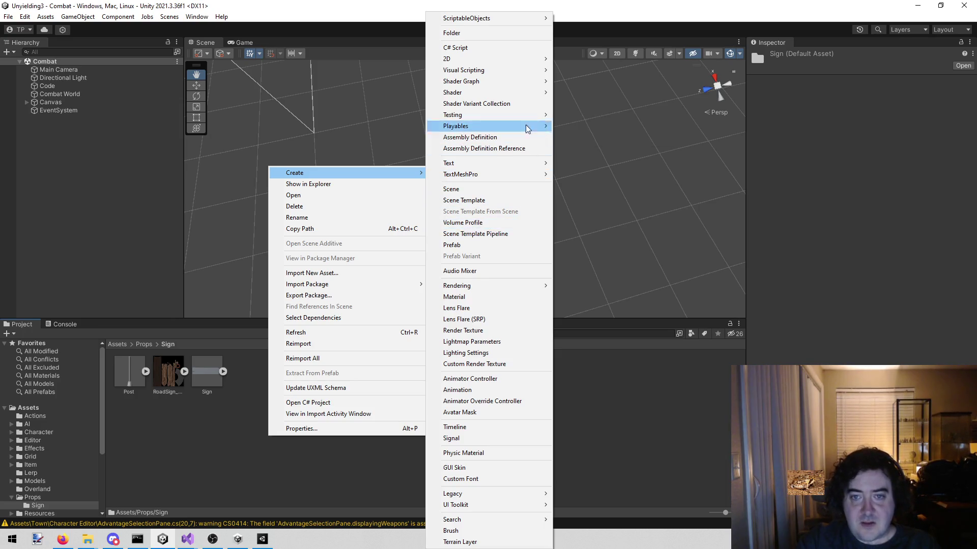
{"action": "mouse_move", "coordinate": [524, 70]}
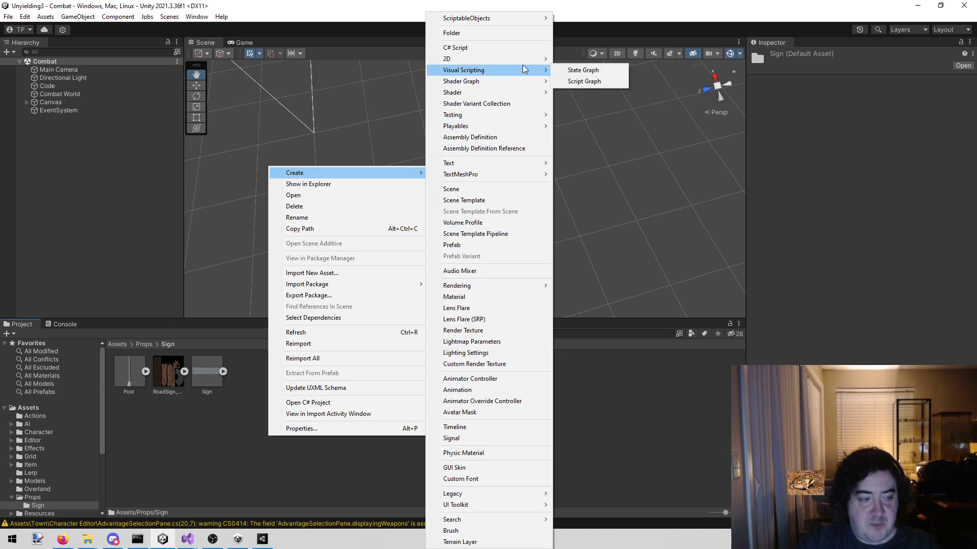
{"action": "left_click", "coordinate": [527, 297]}
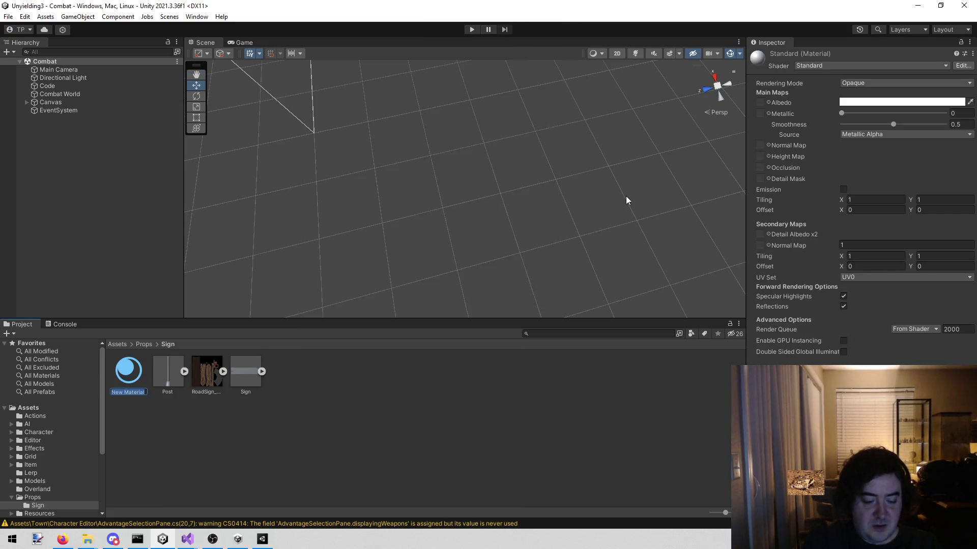
{"action": "type", "text": "Sign Post Mat"}
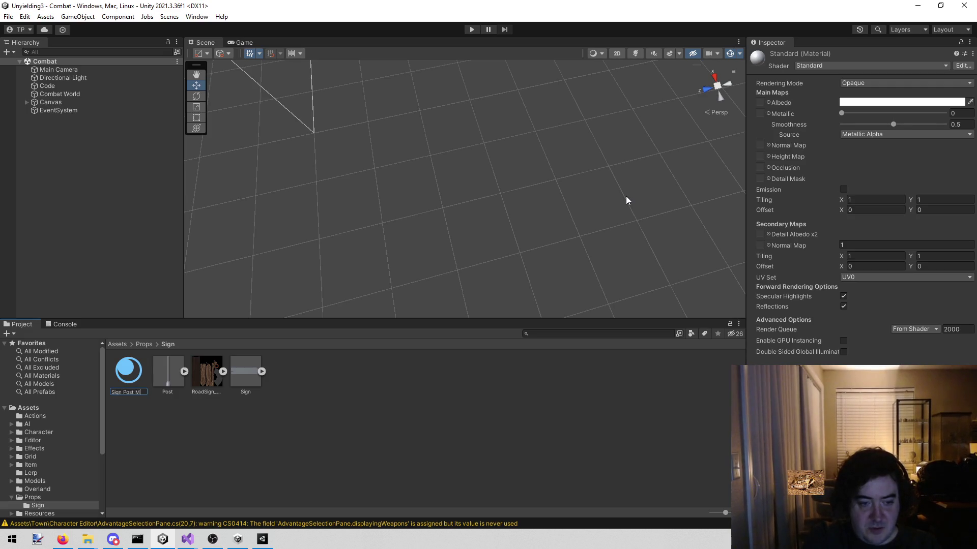
{"action": "key", "text": "Return"}
{"action": "left_click", "coordinate": [349, 413]}
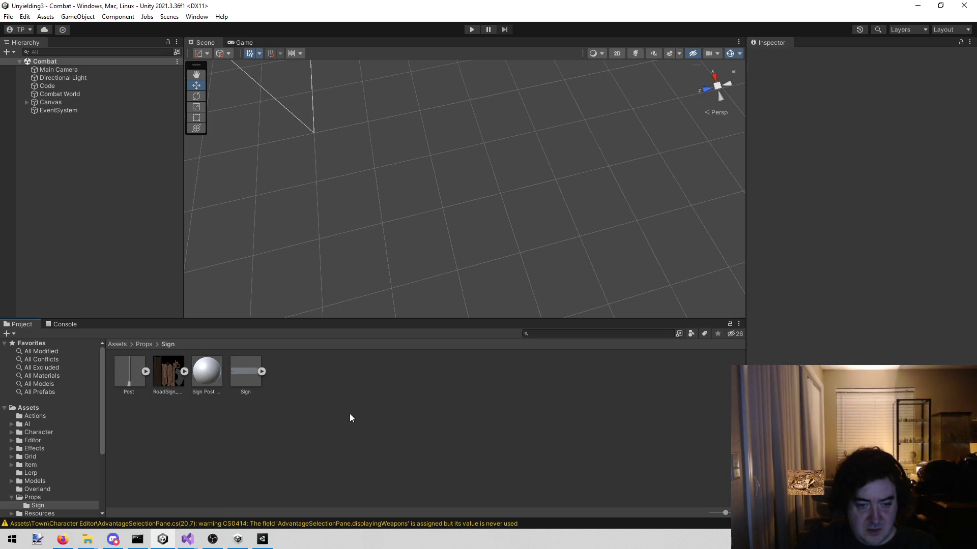
{"action": "left_click", "coordinate": [201, 370]}
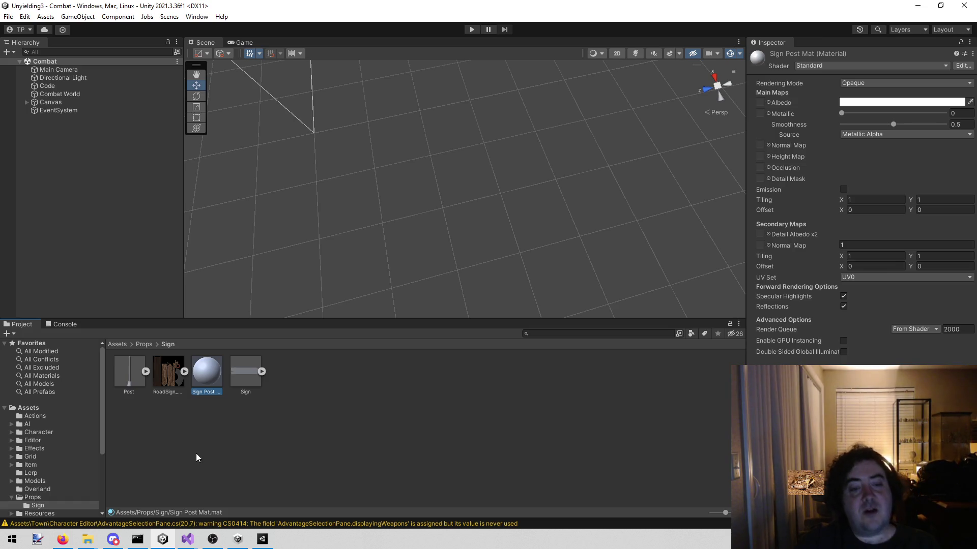
Set Sign Post Mat to the Unlit/Texture shader with the RoadSign texture as Base (RGB)
{"action": "left_click", "coordinate": [825, 67]}
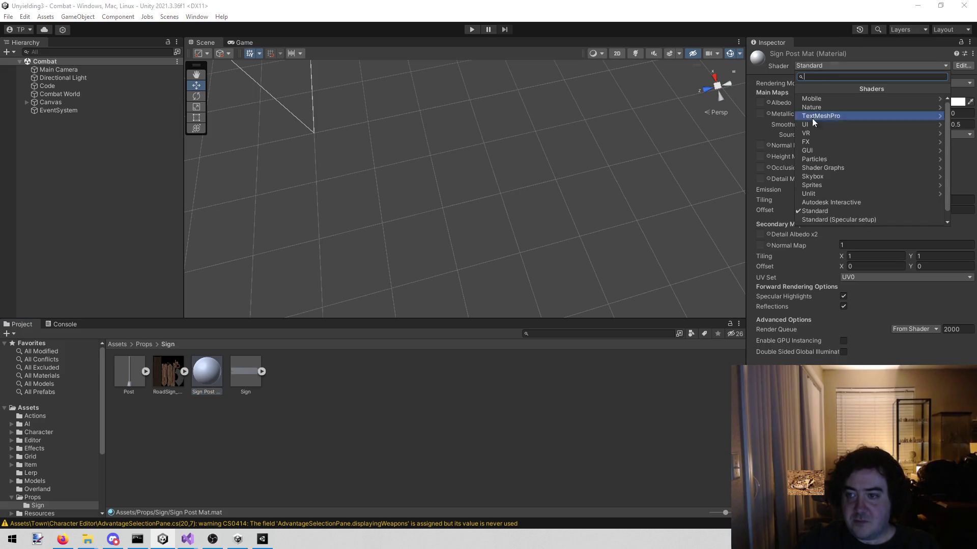
{"action": "left_click", "coordinate": [843, 193]}
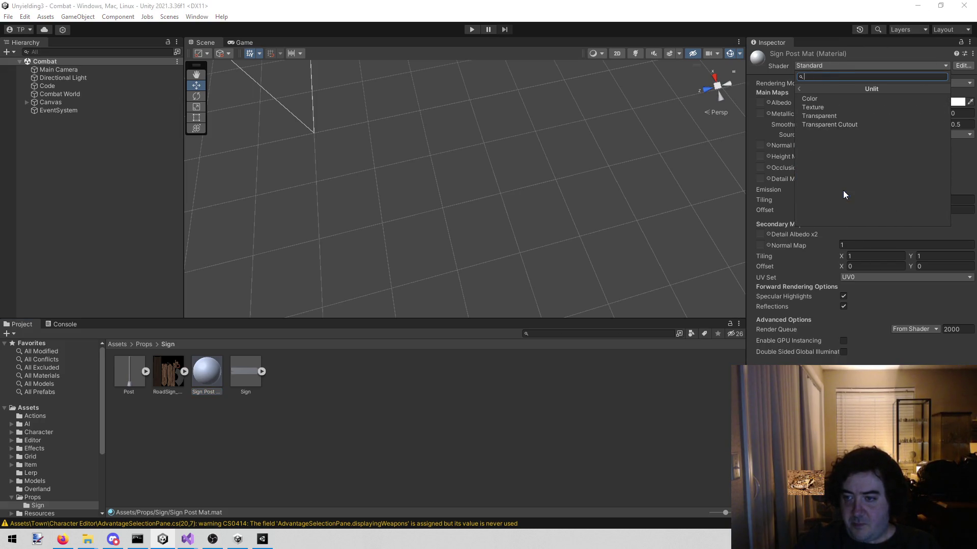
{"action": "left_click", "coordinate": [858, 108]}
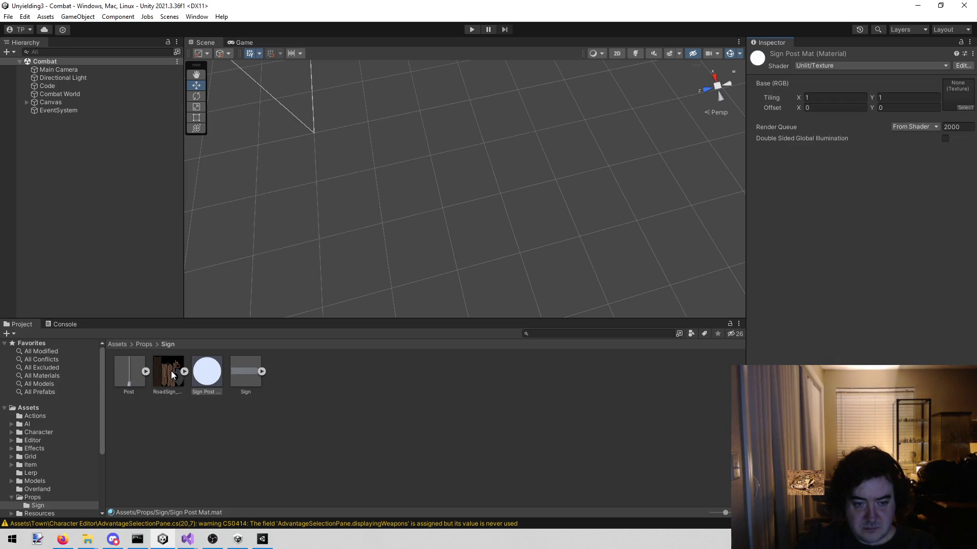
{"action": "mouse_move", "coordinate": [168, 371]}
{"action": "left_mouse_down"}
{"action": "mouse_move", "coordinate": [661, 152]}
{"action": "mouse_move", "coordinate": [957, 94]}
{"action": "left_mouse_up"}
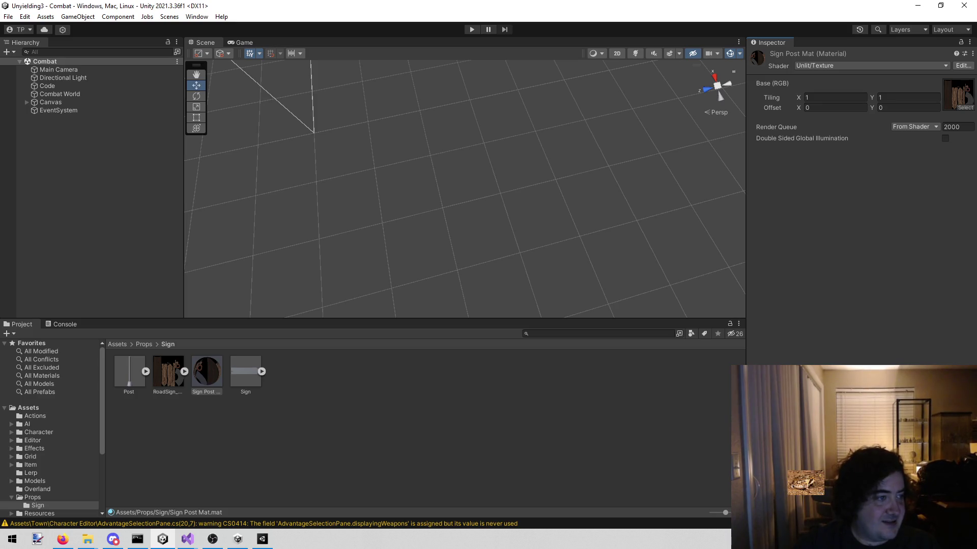
{"action": "key", "text": "alt+Tab"}
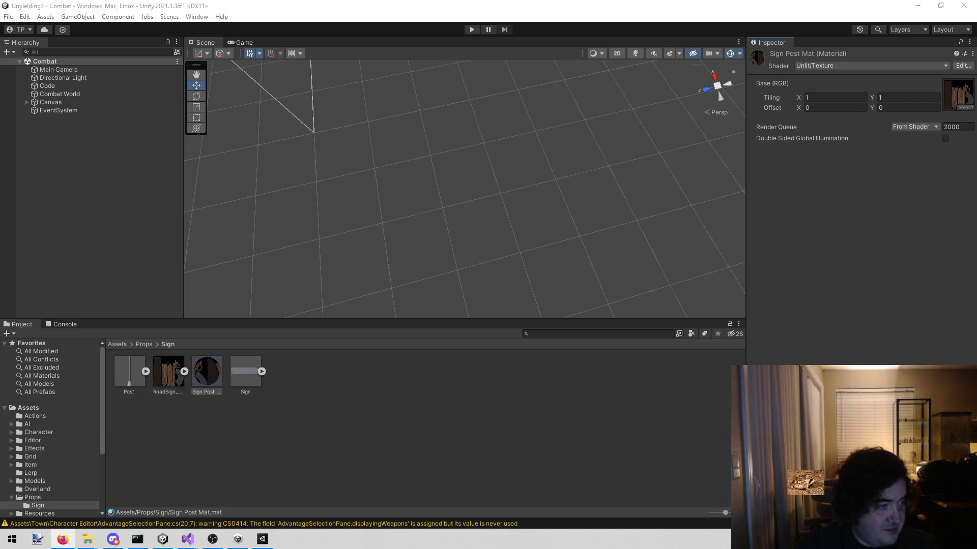
Deselect the material and drag the Post model into the Combat scene Hierarchy
{"action": "left_click", "coordinate": [285, 433]}
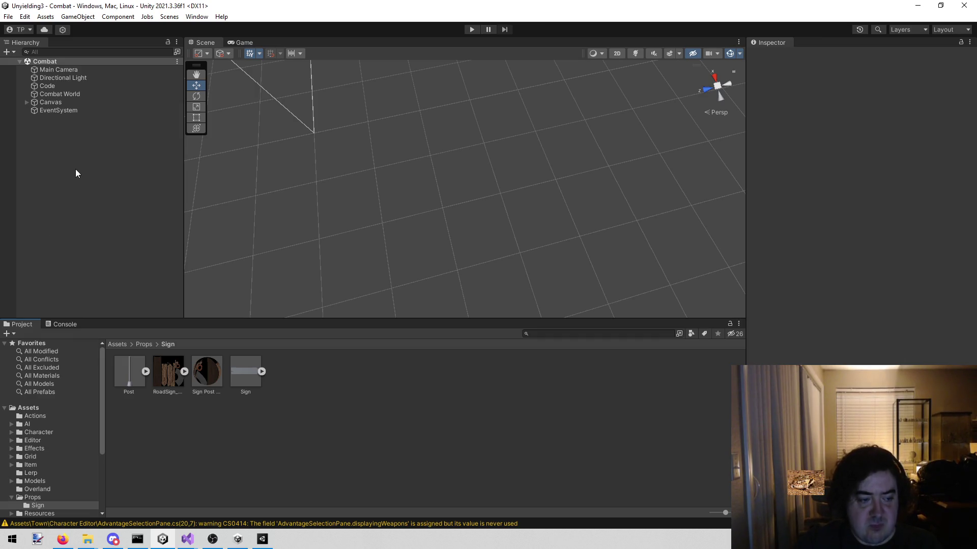
{"action": "left_click_drag", "start_coordinate": [129, 380], "coordinate": [110, 197]}
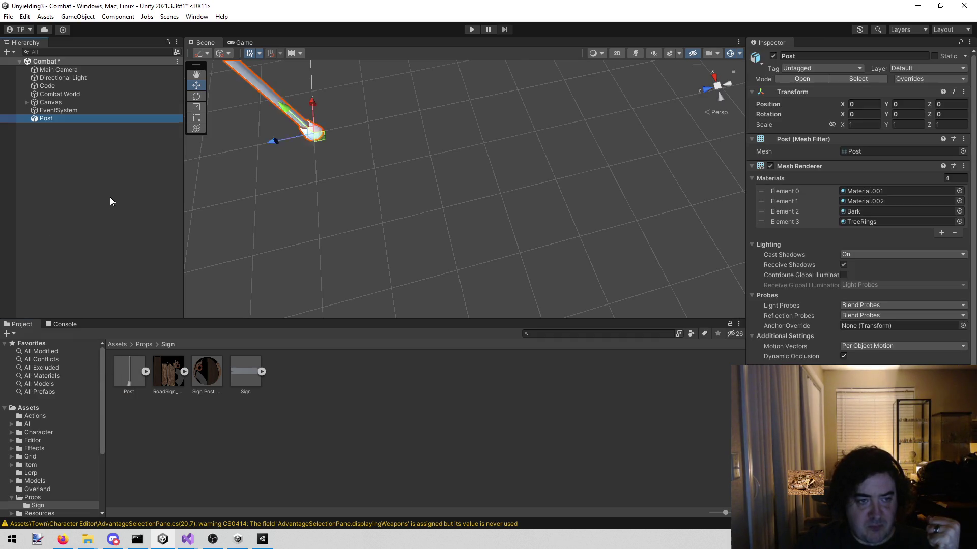
Add the Sign model to the scene and orbit to face the signpost front-on
{"action": "left_click_drag", "start_coordinate": [251, 384], "coordinate": [102, 199]}
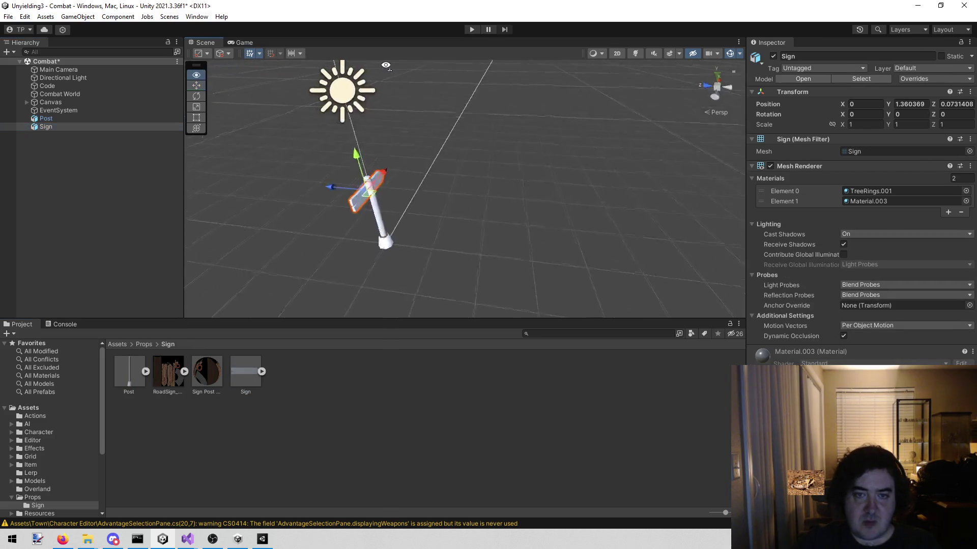
{"action": "mouse_move", "coordinate": [395, 68]}
{"action": "left_mouse_down"}
{"action": "mouse_move", "coordinate": [695, 28]}
{"action": "mouse_move", "coordinate": [695, 9]}
{"action": "mouse_move", "coordinate": [694, 540]}
{"action": "mouse_move", "coordinate": [661, 509]}
{"action": "left_mouse_up"}
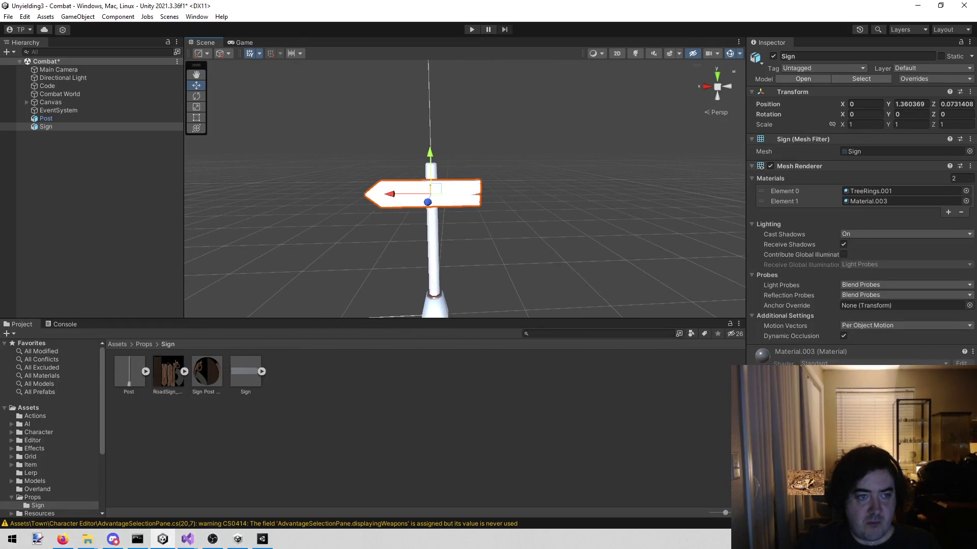
{"action": "left_click", "coordinate": [54, 175]}
{"action": "right_click", "coordinate": [56, 175]}
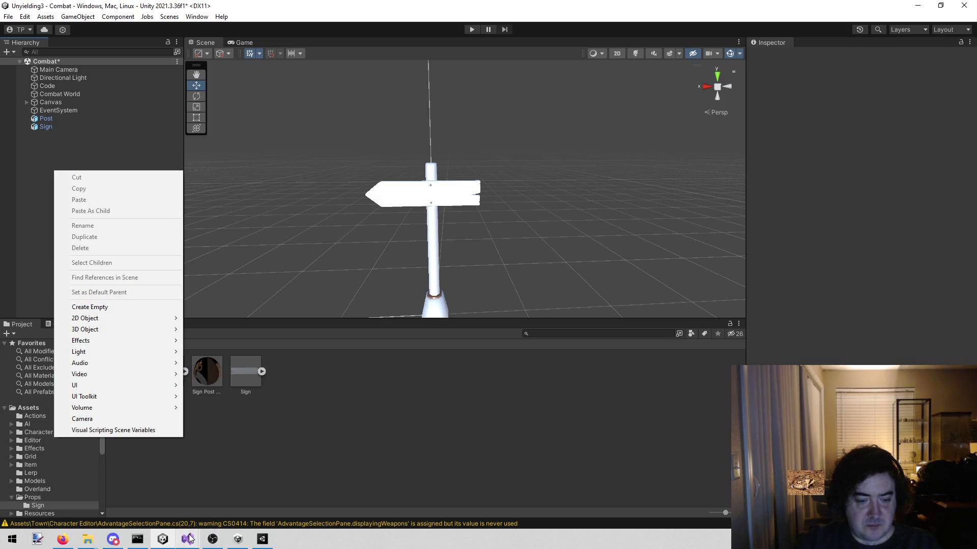
{"action": "mouse_move", "coordinate": [189, 538]}
{"action": "left_click", "coordinate": [225, 503]}
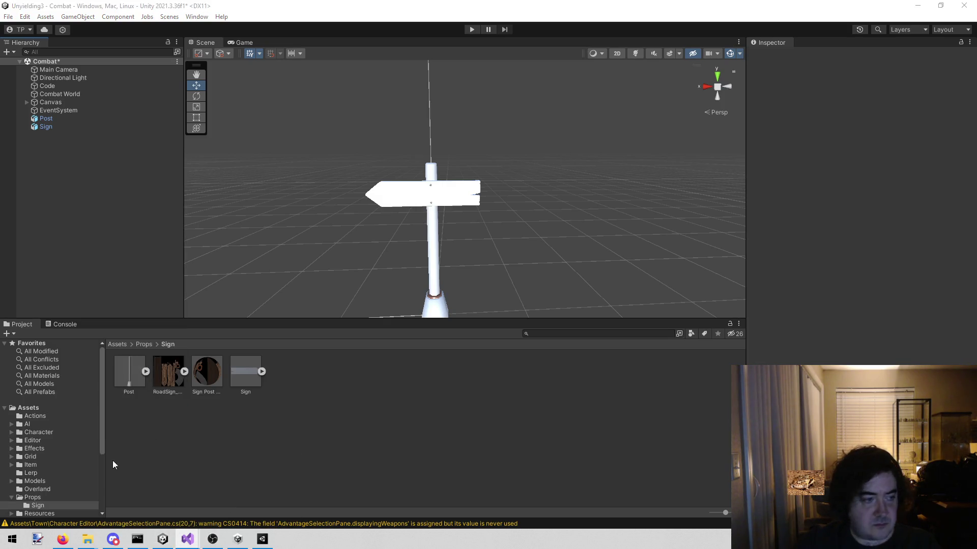
Create an empty object named 'Left Sign' and move Post and Sign under it
{"action": "right_click", "coordinate": [67, 168]}
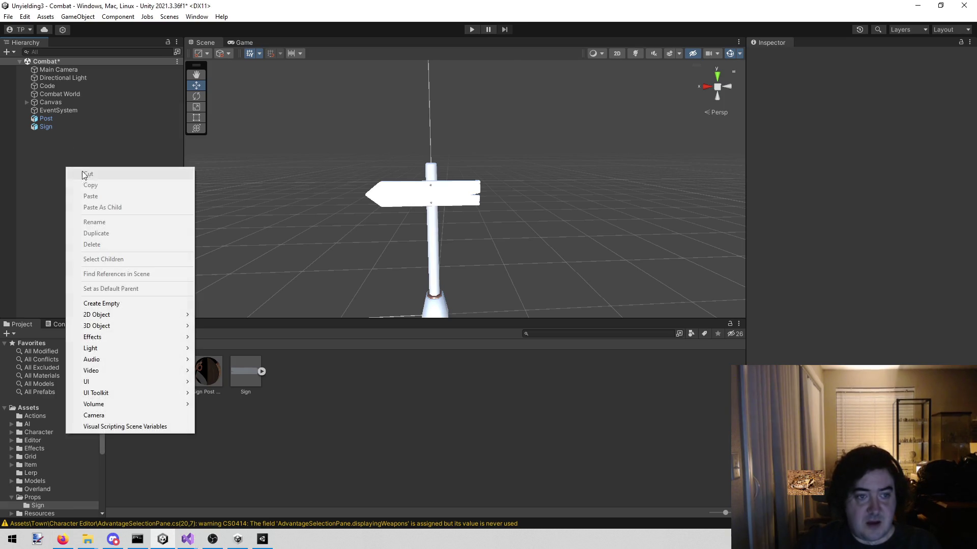
{"action": "left_click", "coordinate": [135, 302]}
{"action": "type", "text": "Left Sign"}
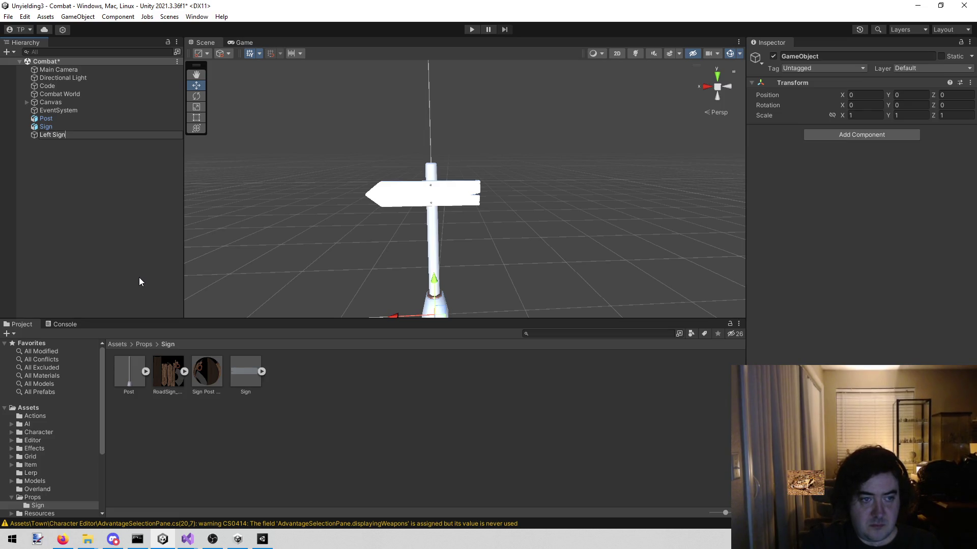
{"action": "key", "text": "Return"}
{"action": "left_click", "coordinate": [112, 253]}
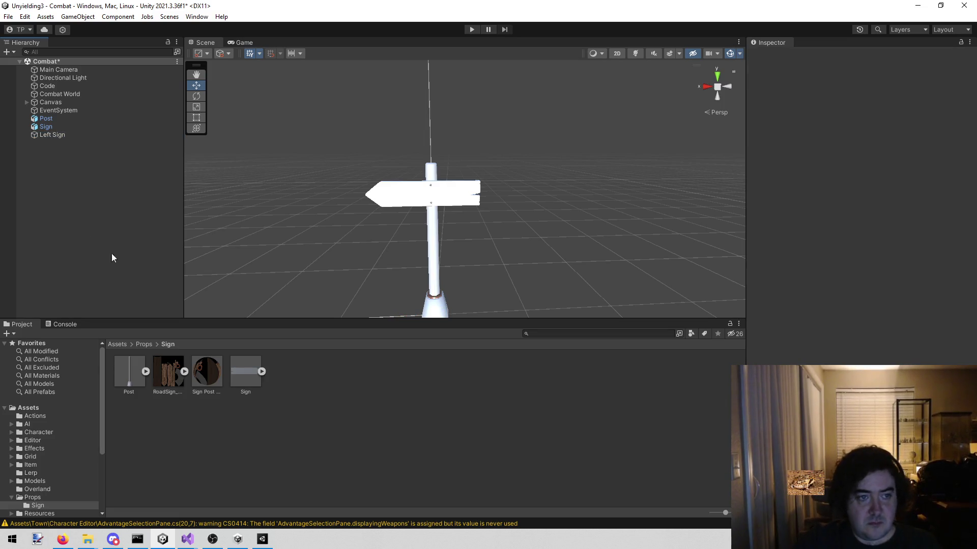
{"action": "left_click", "coordinate": [45, 126]}
{"action": "left_click", "coordinate": [54, 118], "text": "ctrl"}
{"action": "mouse_move", "coordinate": [55, 123]}
{"action": "left_mouse_down"}
{"action": "mouse_move", "coordinate": [58, 137]}
{"action": "mouse_move", "coordinate": [47, 134]}
{"action": "left_mouse_up"}
Unpack the Post prefab completely, then select Sign and bring up its options
{"action": "left_click", "coordinate": [68, 127]}
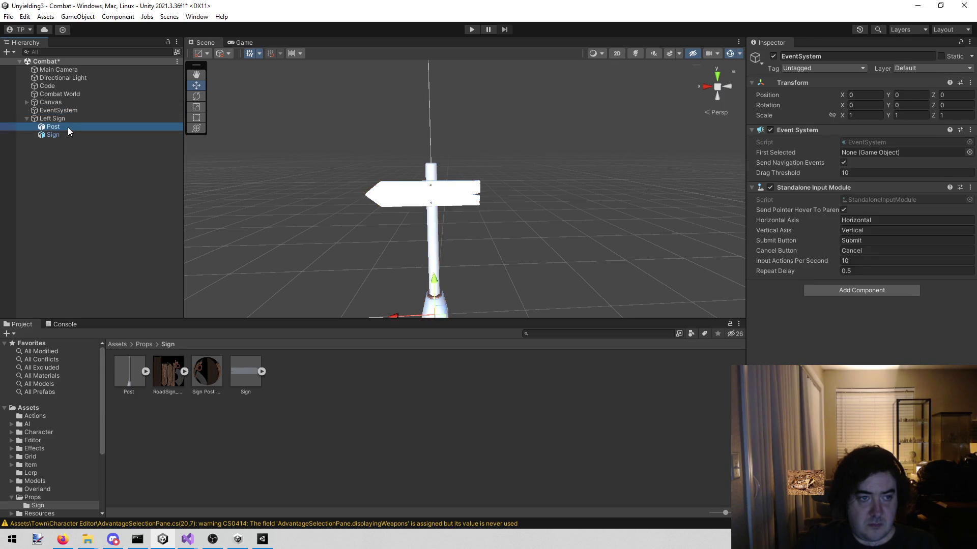
{"action": "right_click", "coordinate": [68, 128]}
{"action": "mouse_move", "coordinate": [127, 264]}
{"action": "left_click", "coordinate": [274, 308]}
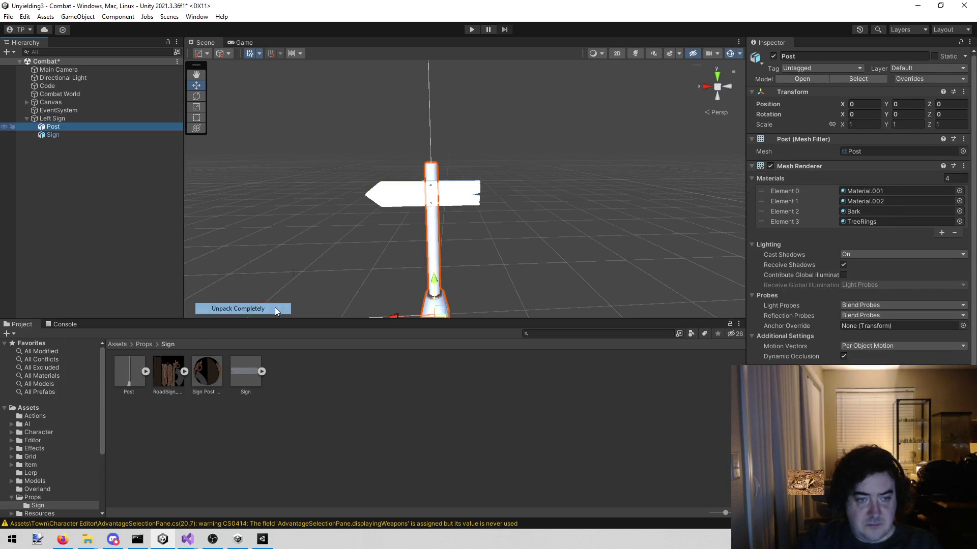
{"action": "left_click", "coordinate": [51, 134]}
{"action": "right_click", "coordinate": [51, 134]}
Unpack the Sign prefab completely and apply Sign Post Mat to all Post material slots
{"action": "mouse_move", "coordinate": [131, 271]}
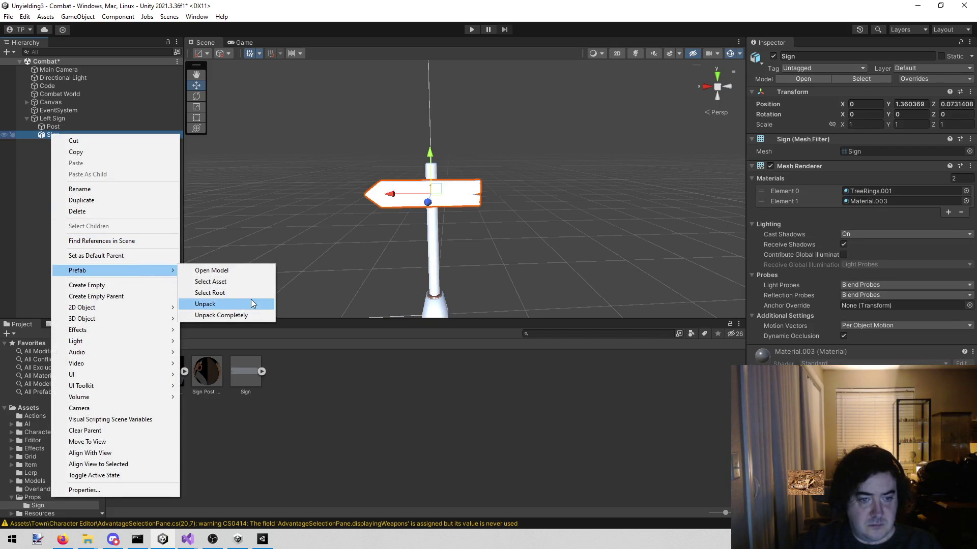
{"action": "left_click", "coordinate": [242, 310]}
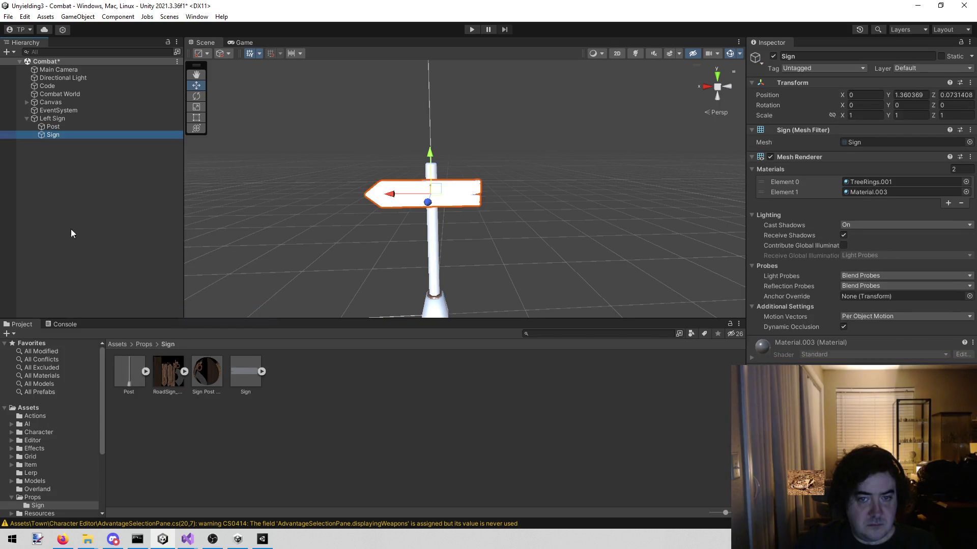
{"action": "left_click", "coordinate": [65, 127]}
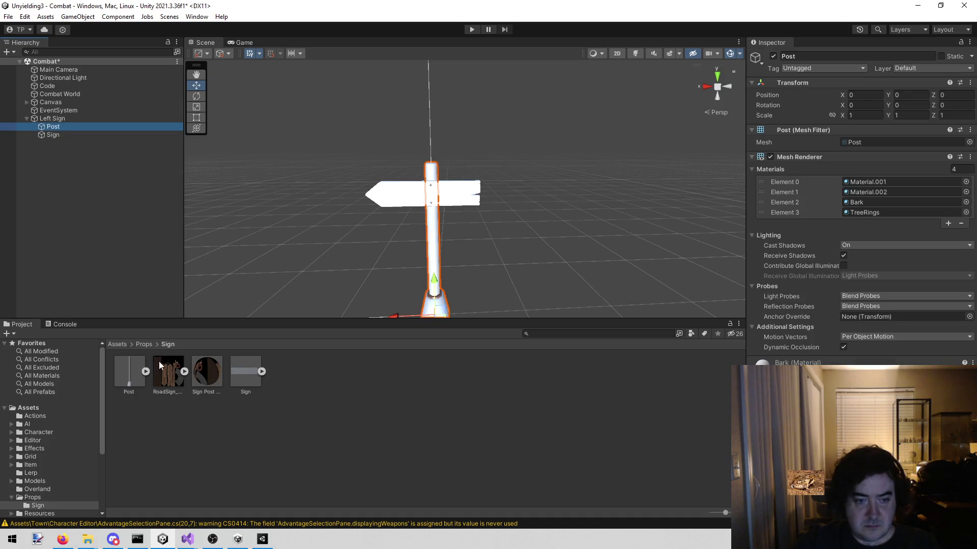
{"action": "mouse_move", "coordinate": [195, 377]}
{"action": "left_mouse_down"}
{"action": "mouse_move", "coordinate": [557, 287]}
{"action": "mouse_move", "coordinate": [858, 179]}
{"action": "left_mouse_up"}
{"action": "mouse_move", "coordinate": [215, 383]}
{"action": "left_mouse_down"}
{"action": "mouse_move", "coordinate": [792, 253]}
{"action": "mouse_move", "coordinate": [909, 195]}
{"action": "mouse_move", "coordinate": [908, 204]}
{"action": "left_mouse_up"}
{"action": "mouse_move", "coordinate": [210, 370]}
{"action": "left_mouse_down"}
{"action": "mouse_move", "coordinate": [911, 203]}
{"action": "mouse_move", "coordinate": [878, 215]}
{"action": "left_mouse_up"}
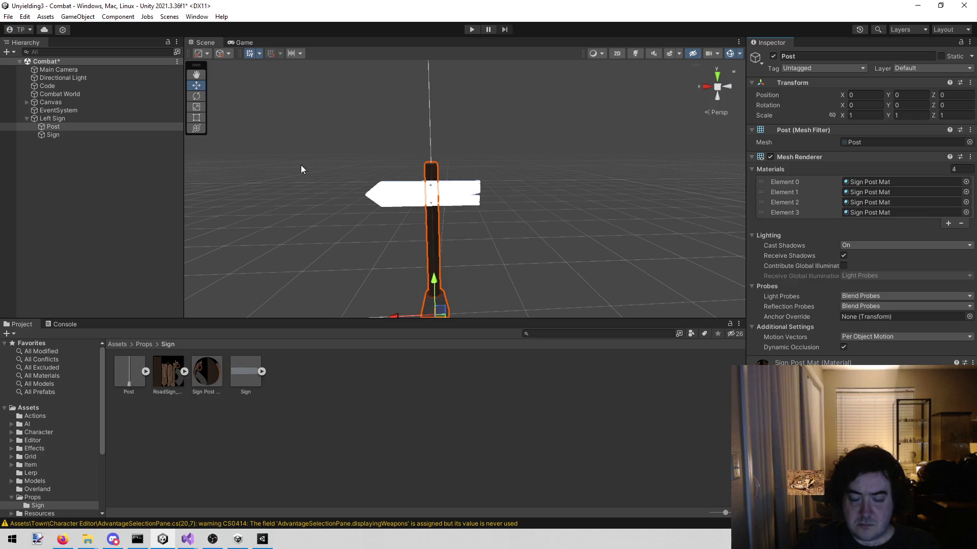
Apply Sign Post Mat to both Sign board material slots and orbit around the signpost
{"action": "left_click", "coordinate": [60, 133]}
{"action": "mouse_move", "coordinate": [210, 370]}
{"action": "left_mouse_down"}
{"action": "mouse_move", "coordinate": [896, 170]}
{"action": "mouse_move", "coordinate": [872, 182]}
{"action": "left_mouse_up"}
{"action": "mouse_move", "coordinate": [207, 371]}
{"action": "left_mouse_down"}
{"action": "mouse_move", "coordinate": [860, 228]}
{"action": "mouse_move", "coordinate": [910, 194]}
{"action": "left_mouse_up"}
{"action": "left_click", "coordinate": [570, 122]}
{"action": "mouse_move", "coordinate": [571, 122]}
{"action": "left_mouse_down"}
{"action": "mouse_move", "coordinate": [486, 115]}
{"action": "mouse_move", "coordinate": [590, 105]}
{"action": "mouse_move", "coordinate": [686, 129]}
{"action": "mouse_move", "coordinate": [541, 224]}
{"action": "mouse_move", "coordinate": [479, 236]}
{"action": "mouse_move", "coordinate": [497, 70]}
{"action": "mouse_move", "coordinate": [517, 75]}
{"action": "mouse_move", "coordinate": [493, 79]}
{"action": "left_mouse_up"}
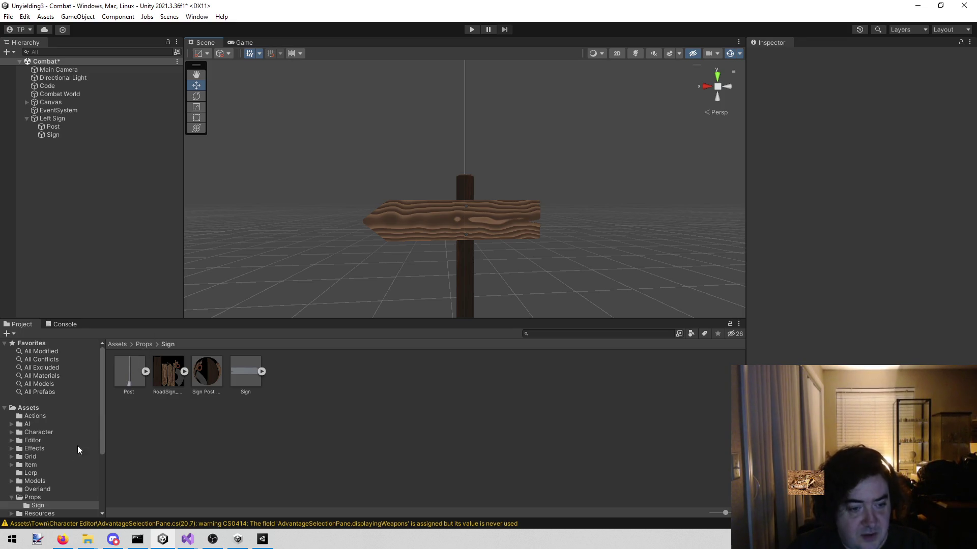
Create a 'Raw' folder in Props and move the Sign folder into it
{"action": "scroll", "coordinate": [88, 458], "scroll_direction": "down", "scroll_amount": 3}
{"action": "left_click", "coordinate": [32, 466]}
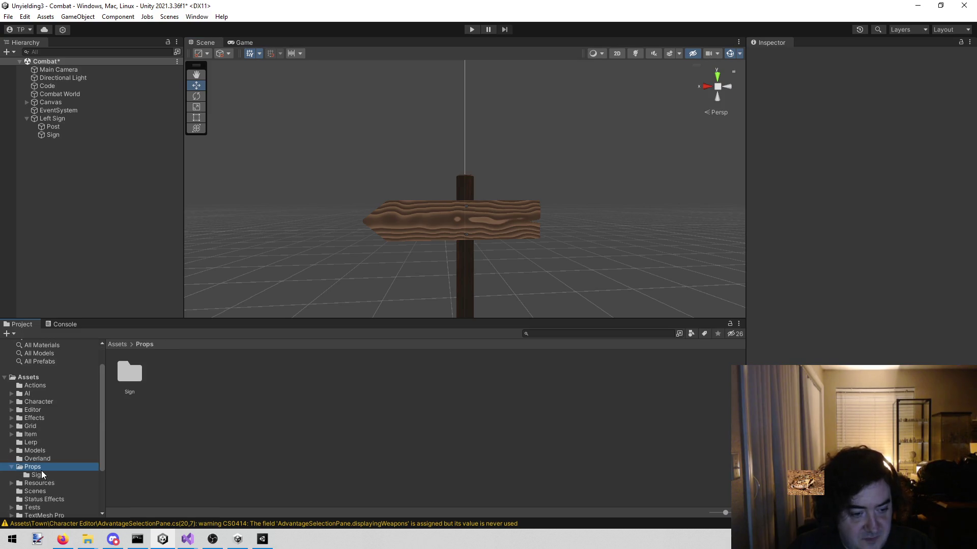
{"action": "right_click", "coordinate": [270, 432]}
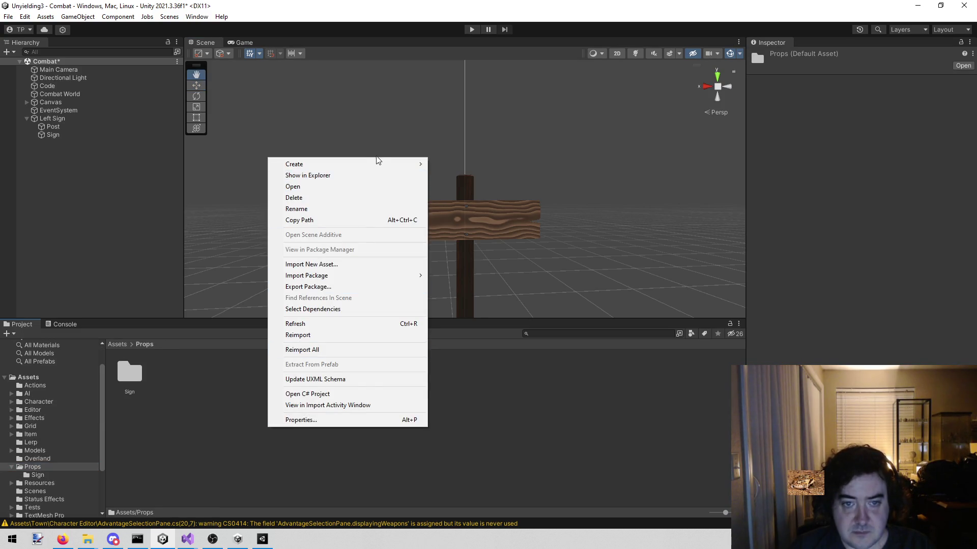
{"action": "mouse_move", "coordinate": [386, 164]}
{"action": "left_click", "coordinate": [492, 33]}
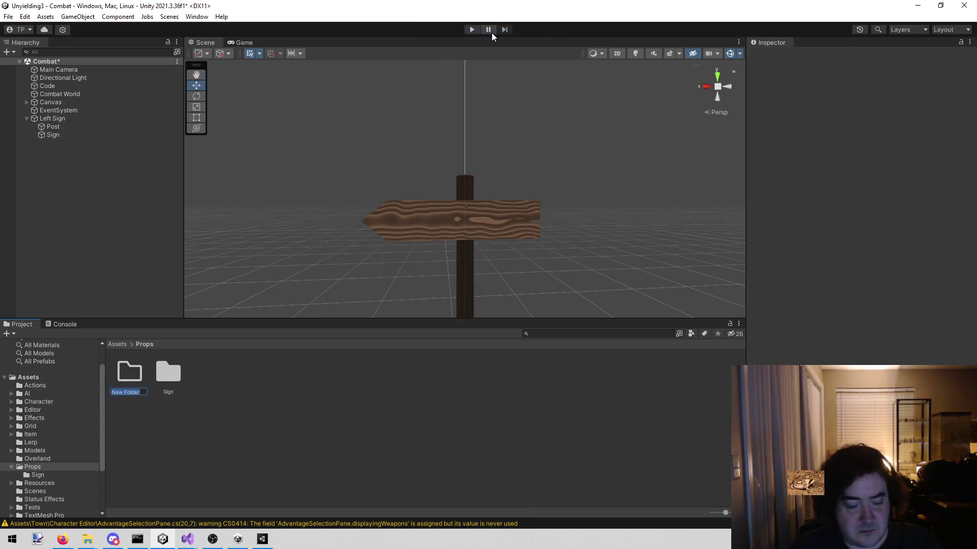
{"action": "type", "text": "Raw"}
{"action": "key", "text": "Return"}
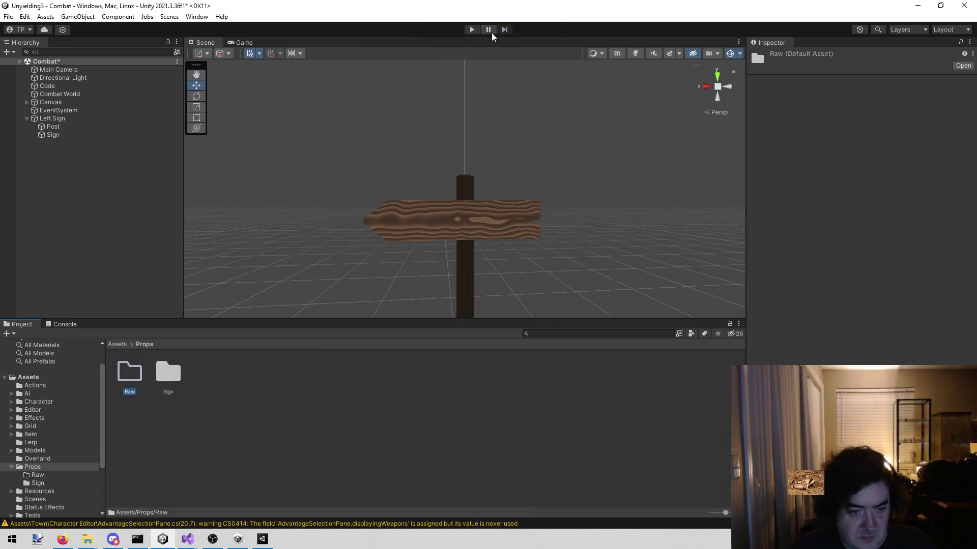
{"action": "left_click", "coordinate": [163, 369]}
{"action": "left_click_drag", "start_coordinate": [163, 370], "coordinate": [129, 373]}
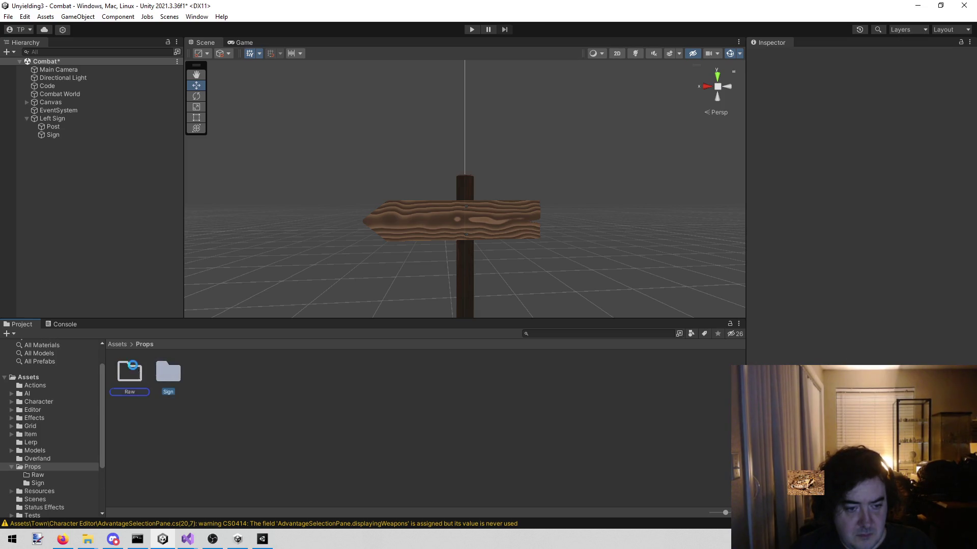
Add a 'Prefabs' folder in Props and open it
{"action": "left_click", "coordinate": [33, 467]}
{"action": "left_click", "coordinate": [113, 453]}
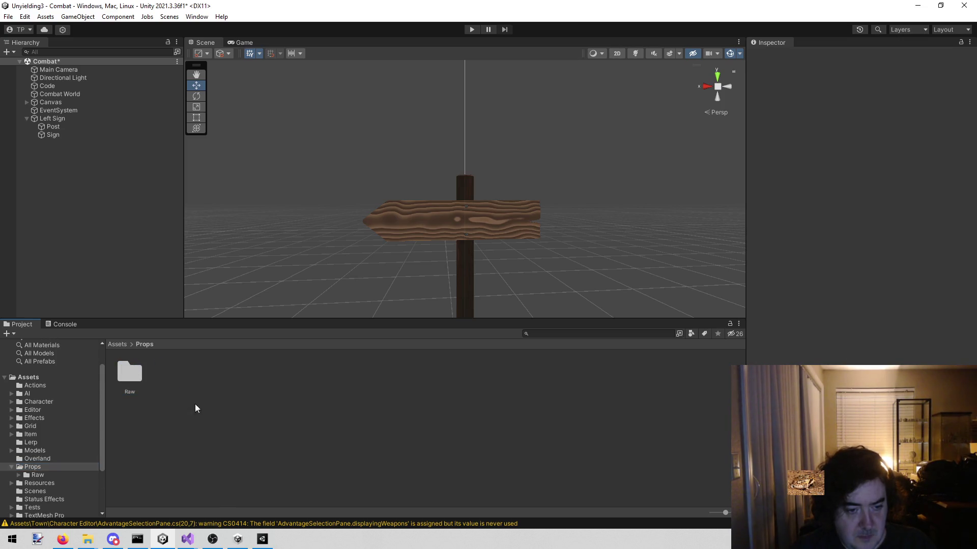
{"action": "left_click", "coordinate": [49, 460]}
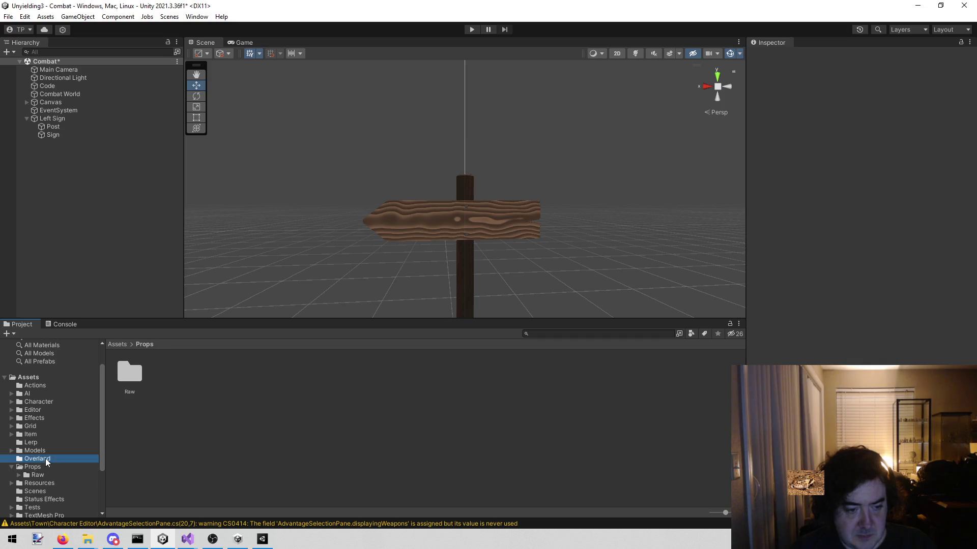
{"action": "left_click", "coordinate": [49, 467]}
{"action": "right_click", "coordinate": [169, 457]}
{"action": "mouse_move", "coordinate": [242, 196]}
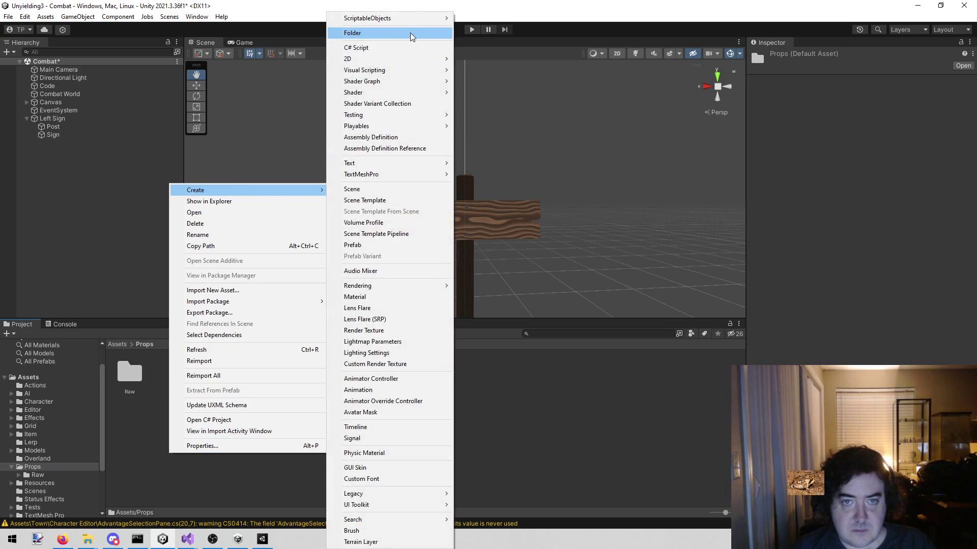
{"action": "left_click", "coordinate": [403, 32]}
{"action": "type", "text": "Prefabs"}
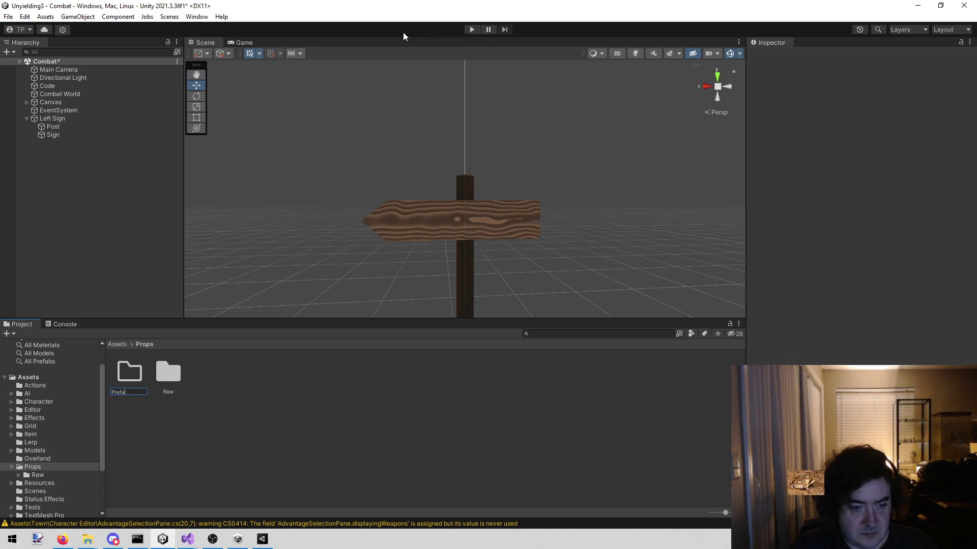
{"action": "key", "text": "Return"}
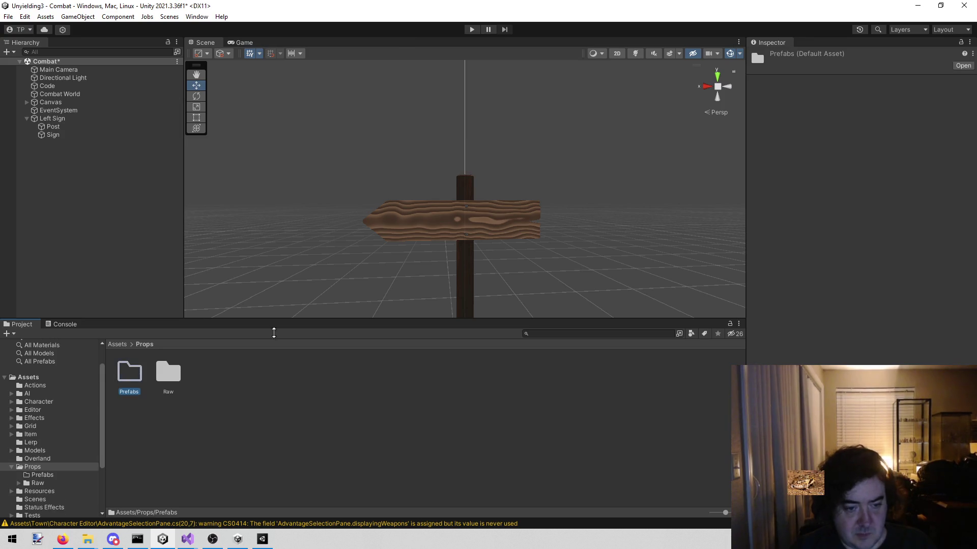
{"action": "left_click", "coordinate": [182, 451]}
{"action": "double_click", "coordinate": [133, 376]}
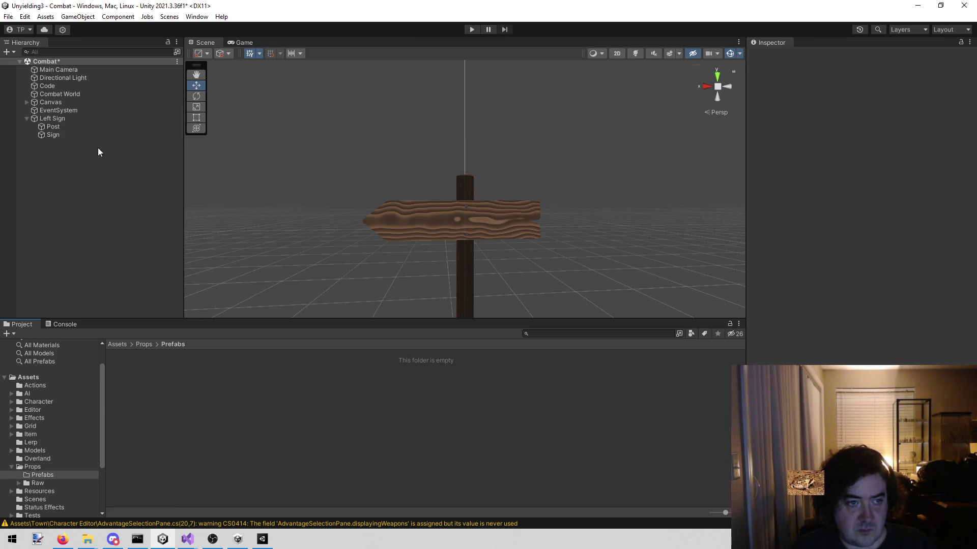
Save the Left Sign object as a prefab in Props/Prefabs
{"action": "left_click_drag", "start_coordinate": [58, 118], "coordinate": [186, 402]}
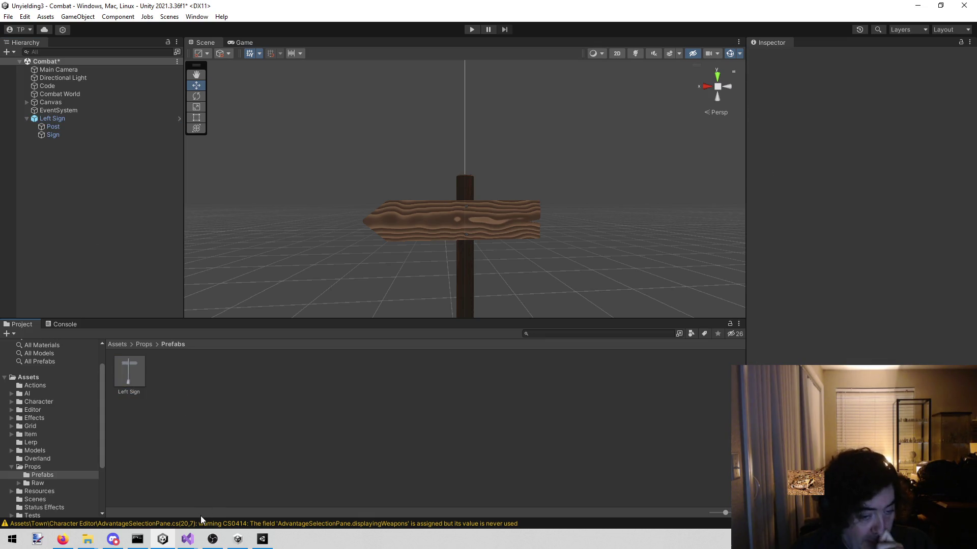
{"action": "mouse_move", "coordinate": [386, 244]}
{"action": "left_mouse_down"}
{"action": "mouse_move", "coordinate": [397, 233]}
{"action": "mouse_move", "coordinate": [436, 261]}
{"action": "mouse_move", "coordinate": [382, 257]}
{"action": "mouse_move", "coordinate": [392, 233]}
{"action": "mouse_move", "coordinate": [388, 264]}
{"action": "mouse_move", "coordinate": [367, 264]}
{"action": "left_mouse_up"}
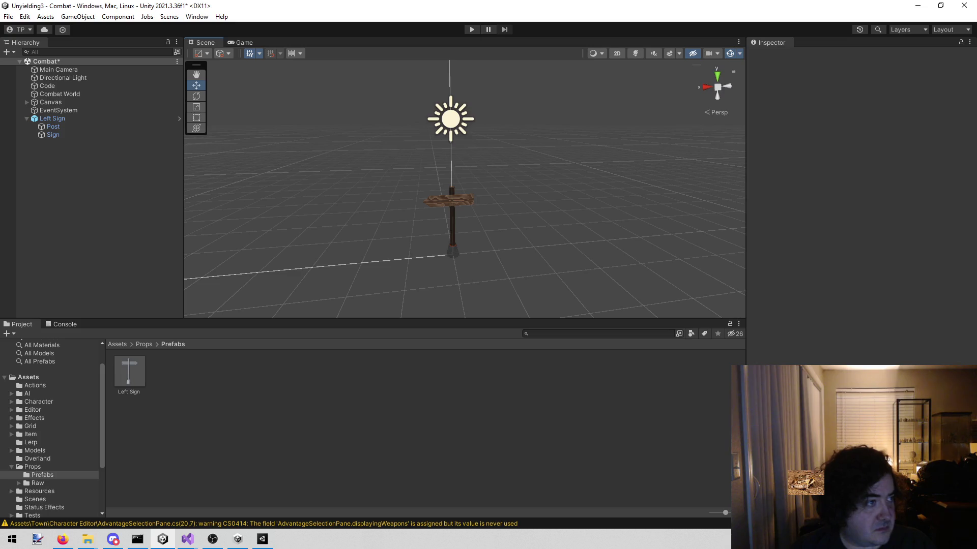
{"action": "key", "text": "alt+Tab"}
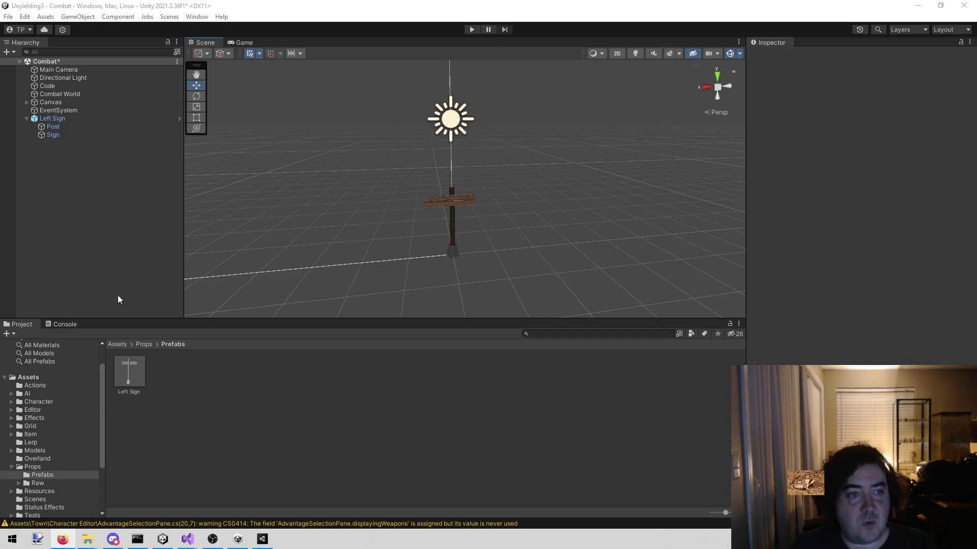
Delete Left Sign from the Combat scene and select its prefab asset in Props/Prefabs
{"action": "right_click", "coordinate": [105, 117]}
{"action": "left_click", "coordinate": [136, 193]}
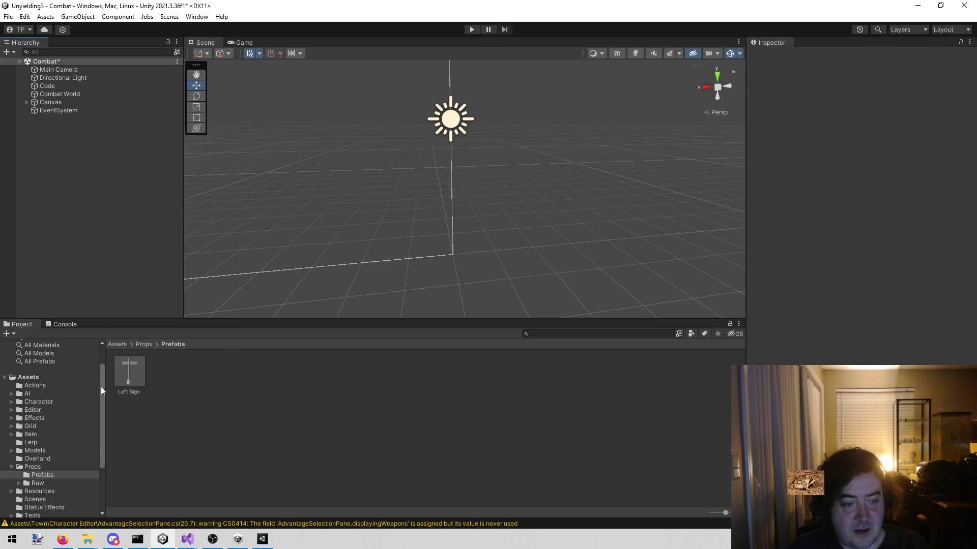
{"action": "left_click", "coordinate": [127, 362]}
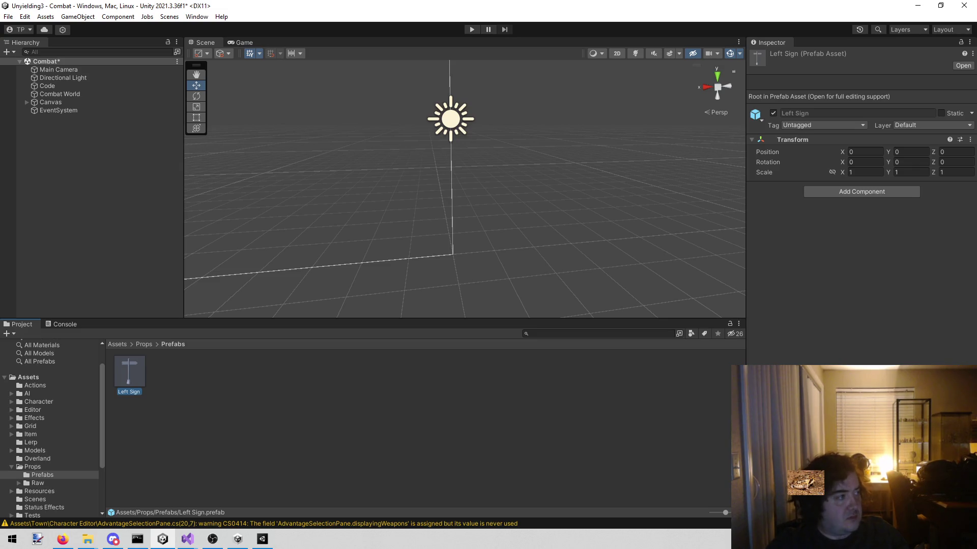
{"action": "key", "text": "alt+Tab"}
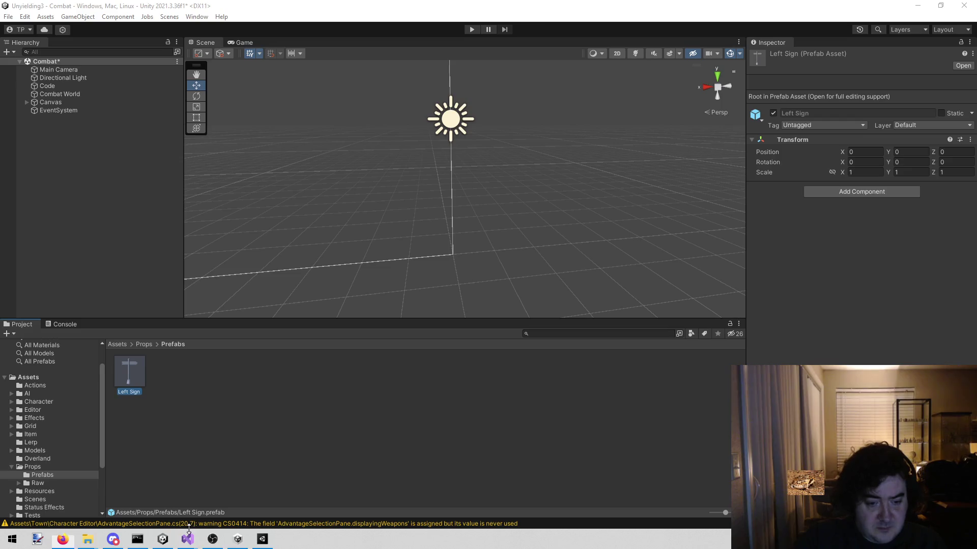
{"action": "mouse_move", "coordinate": [188, 539]}
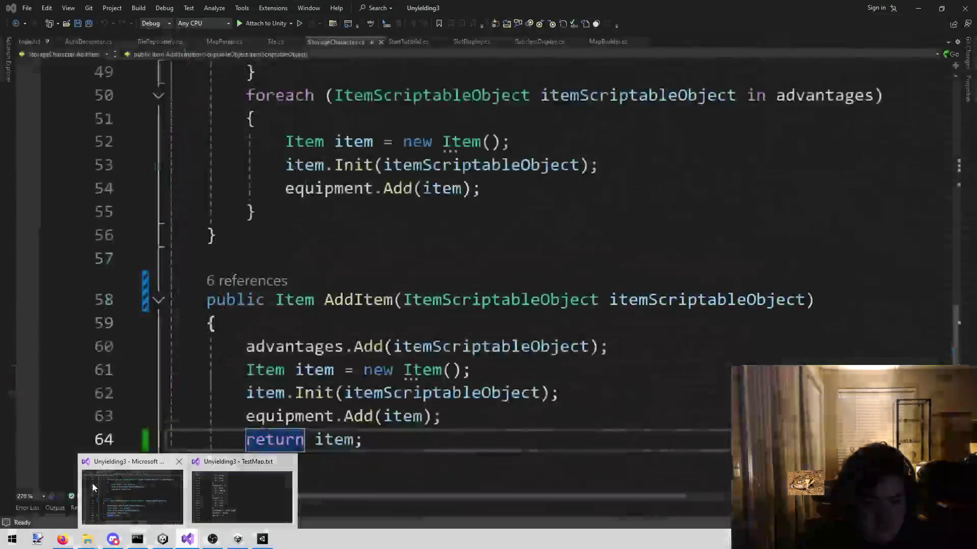
Open Scratch.cs through the solution file search for 'scratch'
{"action": "left_click", "coordinate": [93, 483]}
{"action": "left_click", "coordinate": [360, 219]}
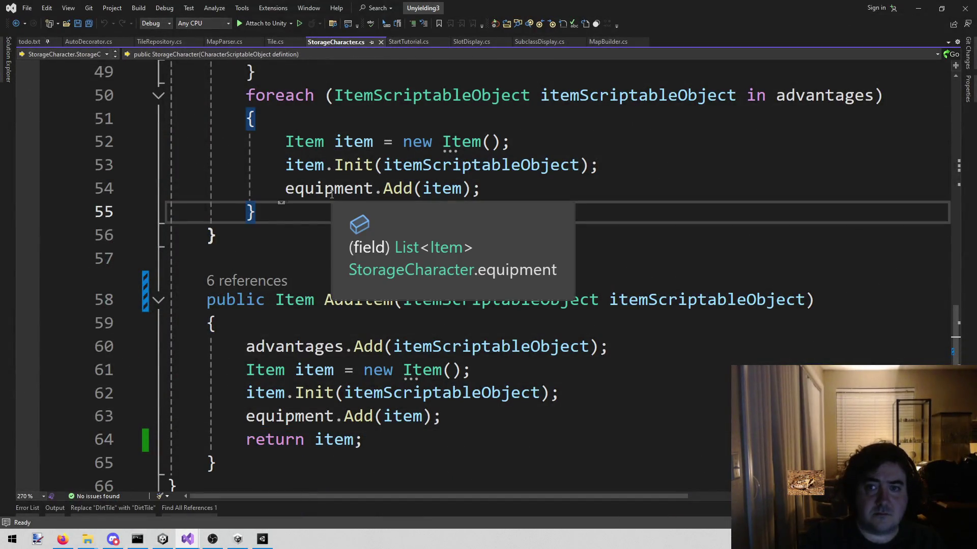
{"action": "key", "text": "alt+shift+o"}
{"action": "type", "text": "scratch"}
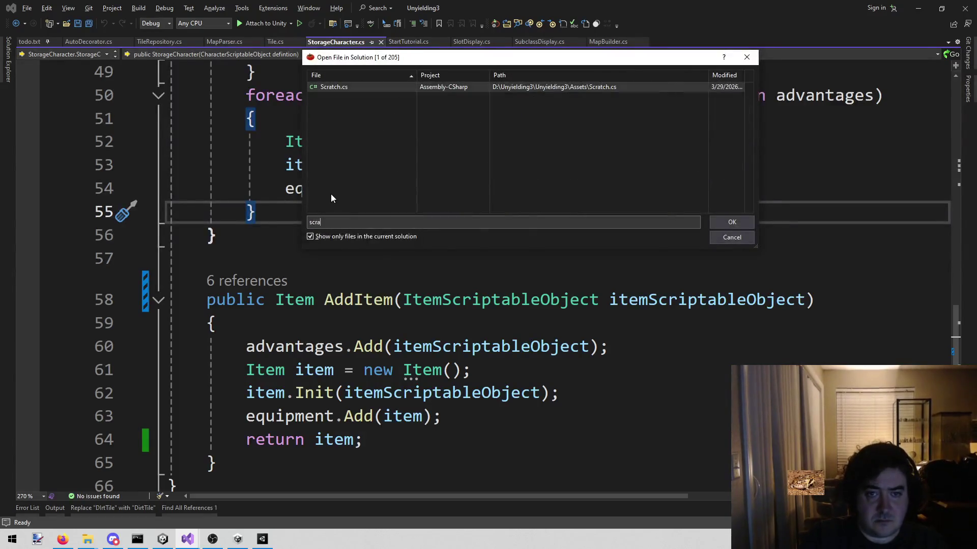
{"action": "key", "text": "Return"}
Add comment lines //grass, //prop, //walls and //wagon inside the Scratch class
{"action": "left_click", "coordinate": [279, 240]}
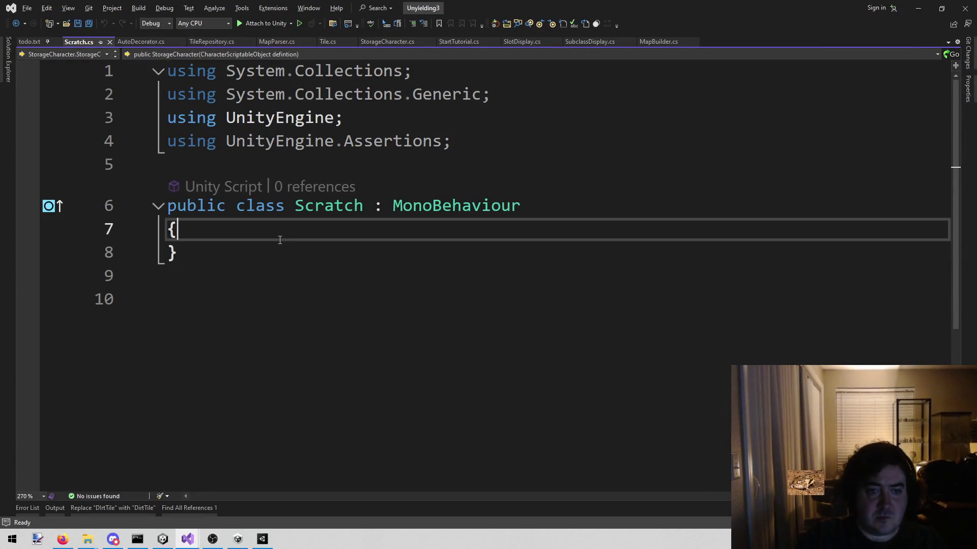
{"action": "key", "text": "Return"}
{"action": "key", "text": "Return"}
{"action": "key", "text": "Return"}
{"action": "key", "text": "Up"}
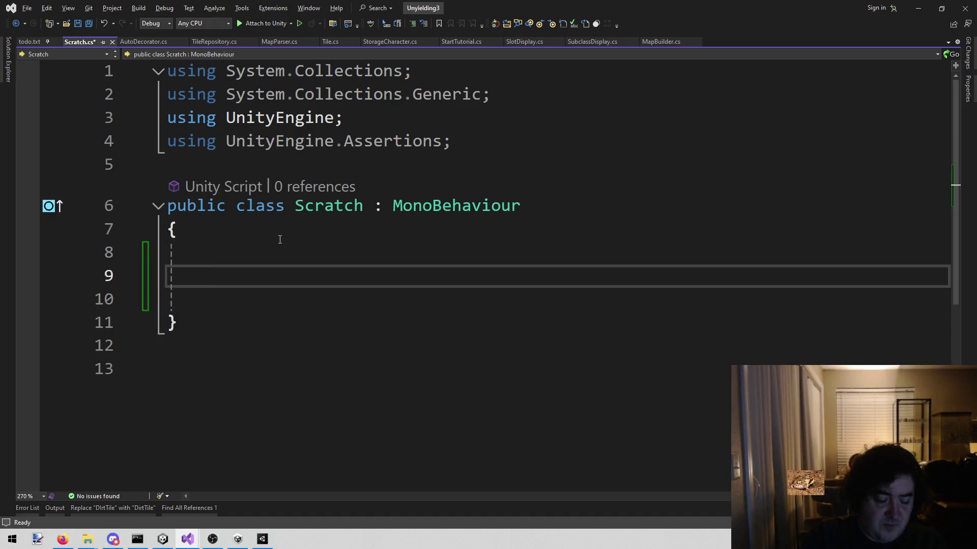
{"action": "key", "text": "Up"}
{"action": "type", "text": "//"}
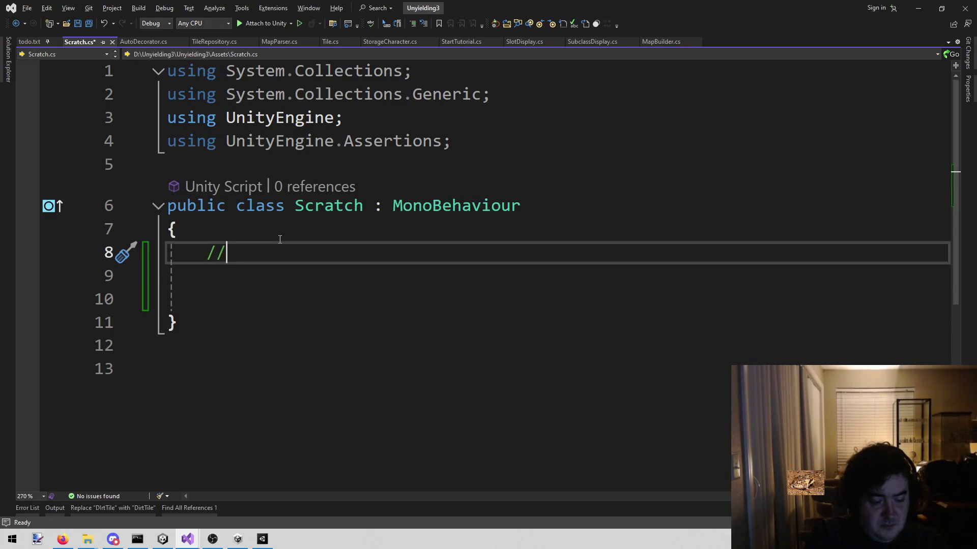
{"action": "type", "text": "G"}
{"action": "key", "text": "BackSpace"}
{"action": "type", "text": "grass"}
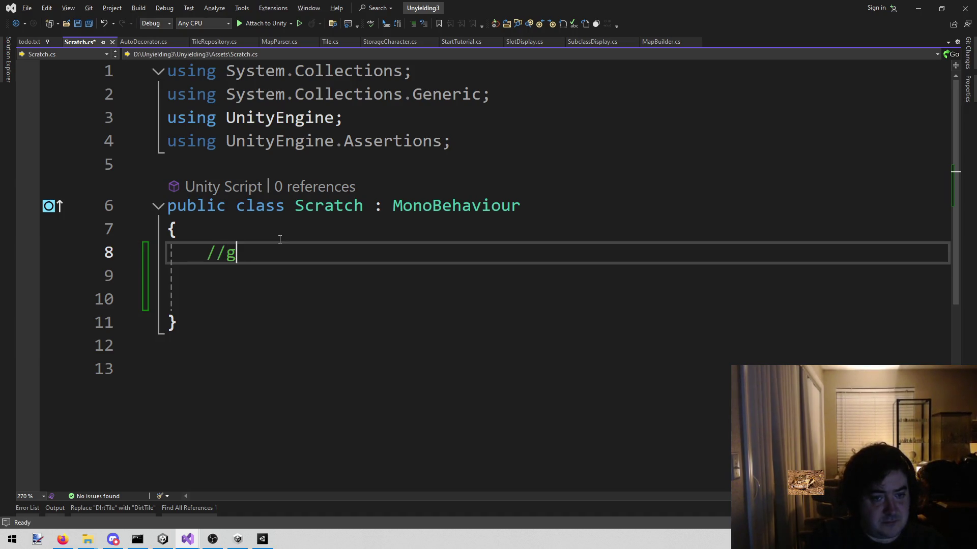
{"action": "key", "text": "Return"}
{"action": "type", "text": "//"}
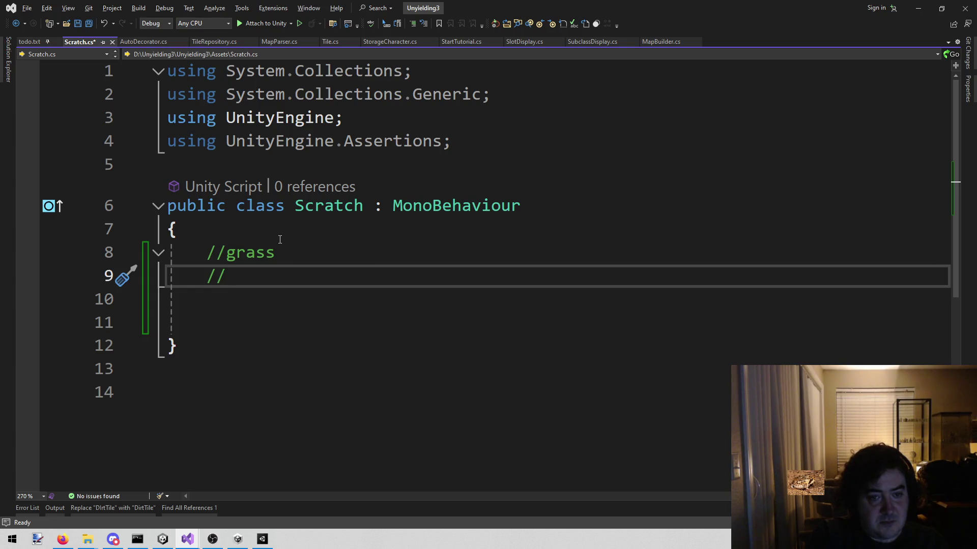
{"action": "type", "text": "prop"}
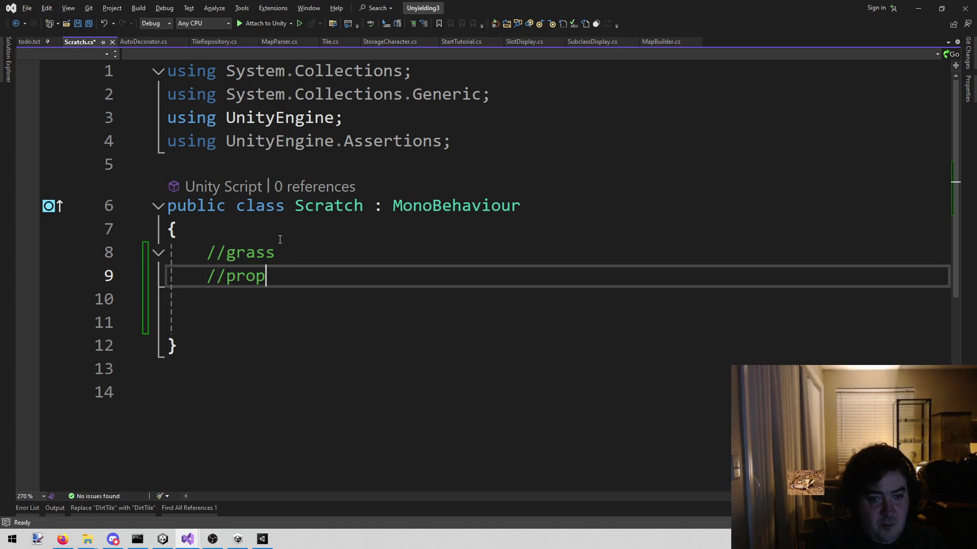
{"action": "key", "text": "Return"}
{"action": "type", "text": "//walls"}
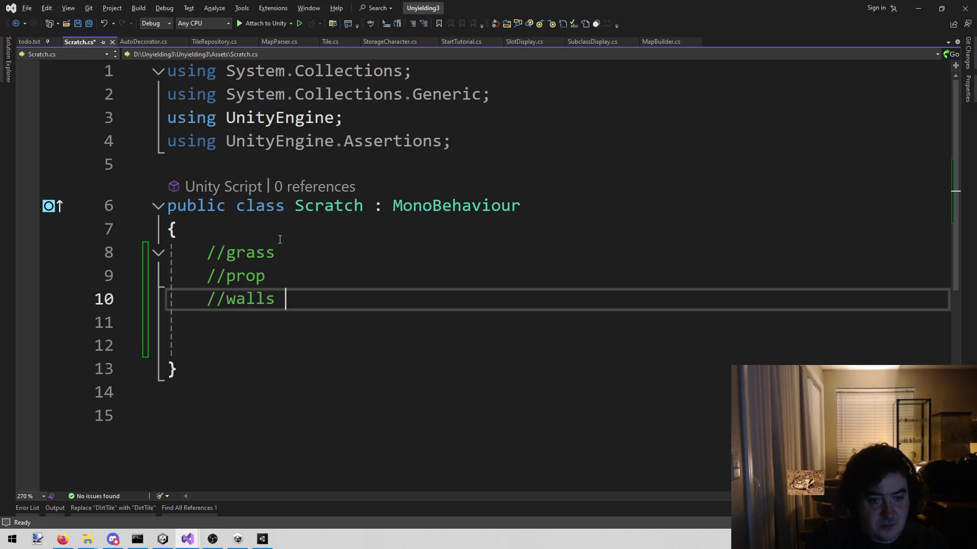
{"action": "key", "text": "Return"}
{"action": "type", "text": "//wagon"}
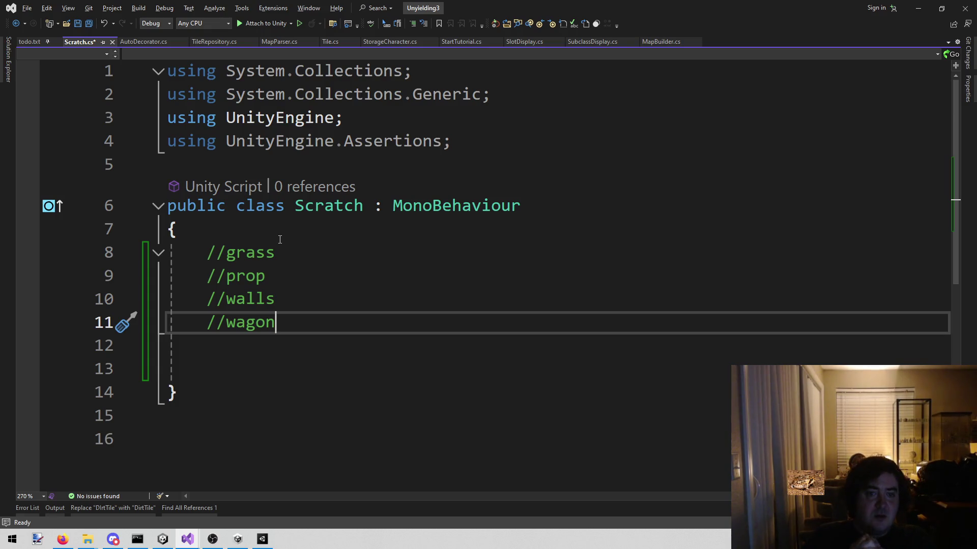
Add an indented // line under grass, then cut the notes out of the class body
{"action": "left_click", "coordinate": [370, 252]}
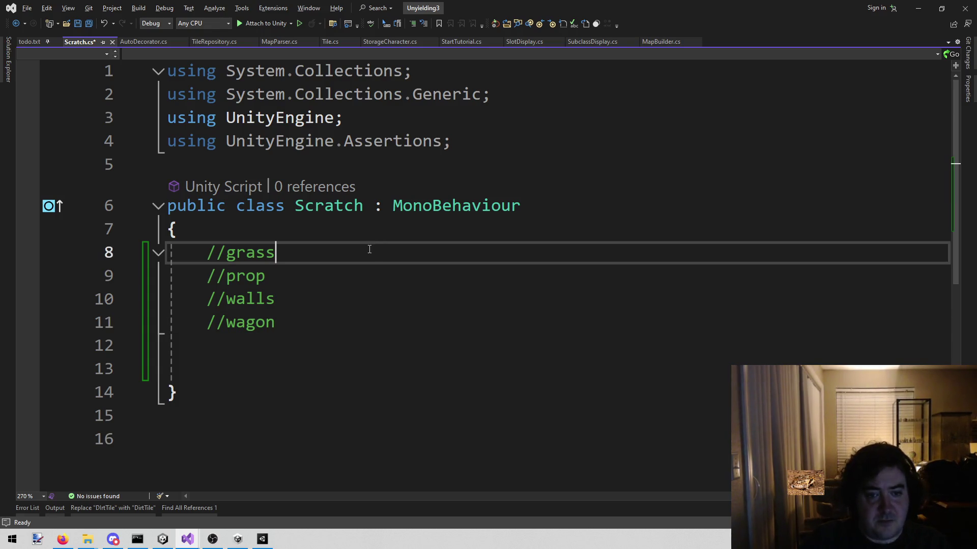
{"action": "key", "text": "Return"}
{"action": "key", "text": "Tab"}
{"action": "type", "text": "//"}
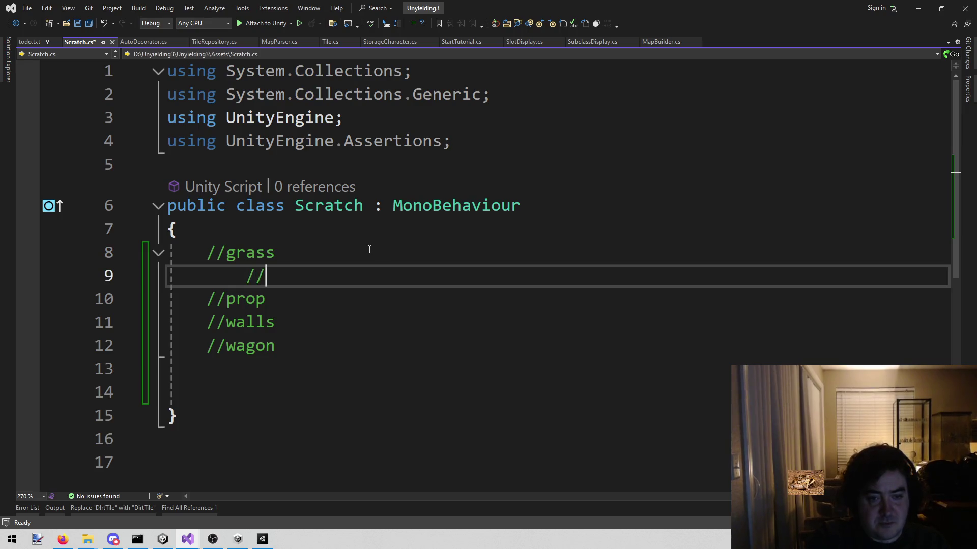
{"action": "key", "text": "Down"}
{"action": "key", "text": "Down"}
{"action": "key", "text": "Down"}
{"action": "key", "text": "End"}
{"action": "key", "text": "shift+Home"}
{"action": "key", "text": "shift+Up"}
{"action": "key", "text": "shift+Up"}
{"action": "key", "text": "shift+Up"}
{"action": "key", "text": "shift+Up"}
{"action": "key", "text": "ctrl+c"}
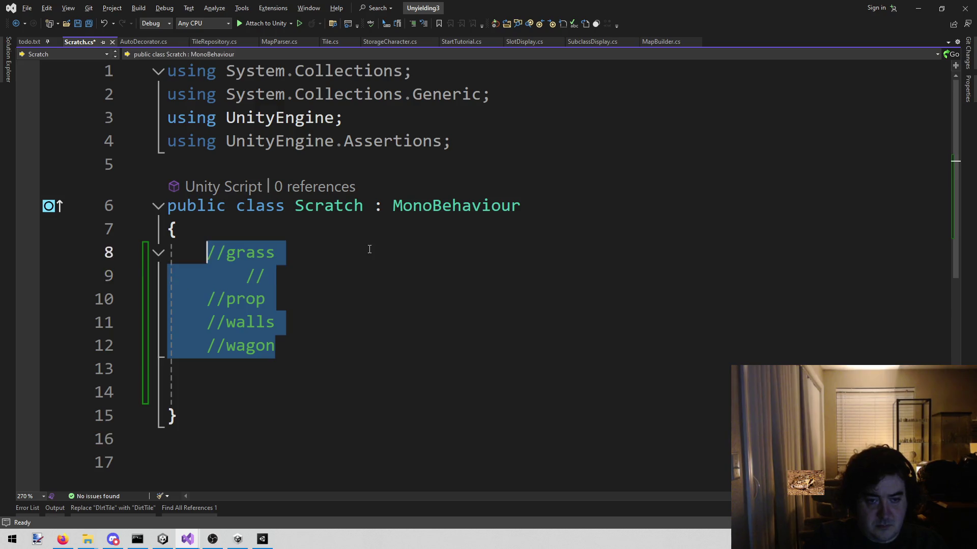
{"action": "key", "text": "Delete"}
{"action": "key", "text": "Down"}
{"action": "key", "text": "Down"}
{"action": "key", "text": "BackSpace"}
{"action": "key", "text": "BackSpace"}
{"action": "key", "text": "BackSpace"}
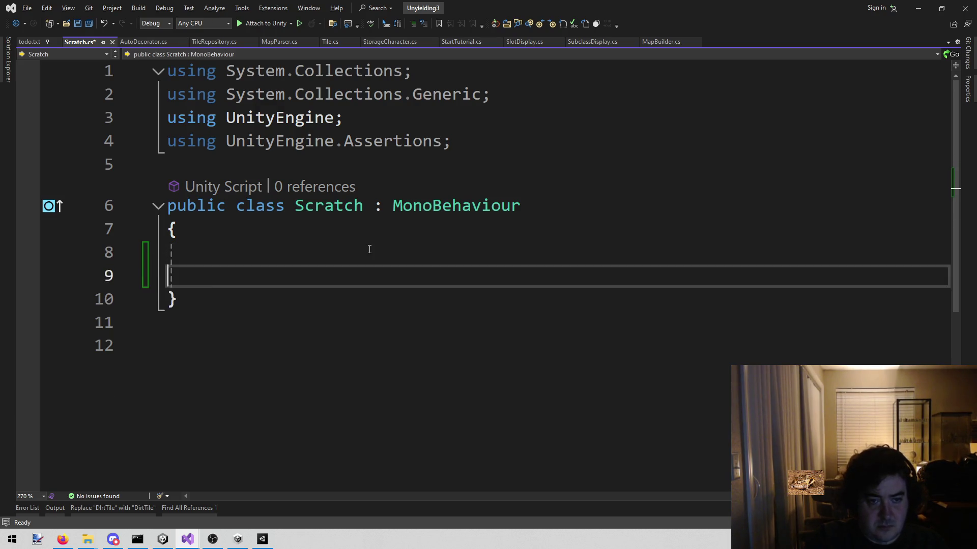
Paste the notes below the class's closing brace, with a blank line above them
{"action": "key", "text": "Down"}
{"action": "key", "text": "Down"}
{"action": "key", "text": "Return"}
{"action": "key", "text": "ctrl+v"}
{"action": "key", "text": "Up"}
{"action": "key", "text": "Up"}
{"action": "key", "text": "Up"}
{"action": "key", "text": "Home"}
{"action": "key", "text": "Tab"}
{"action": "key", "text": "End"}
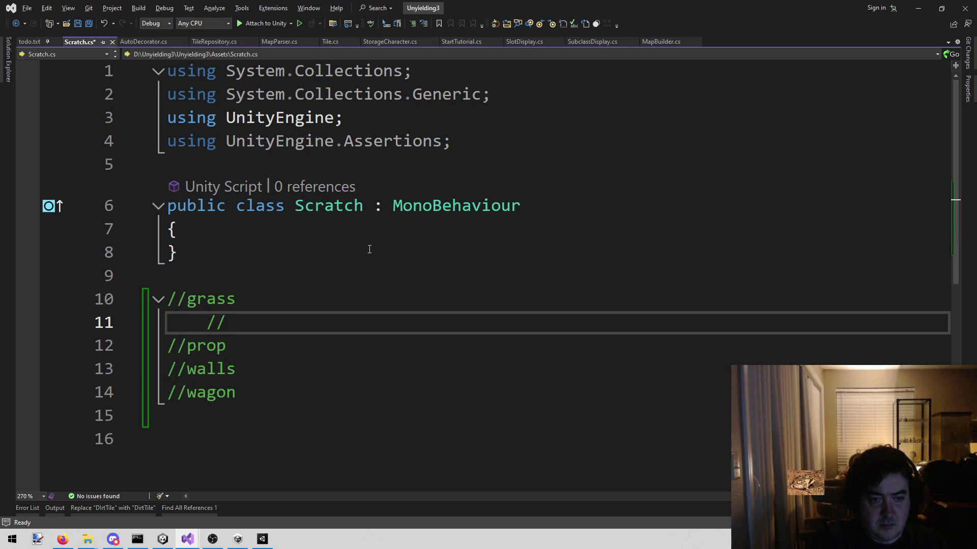
{"action": "key", "text": "Up"}
{"action": "key", "text": "Up"}
{"action": "key", "text": "Return"}
Wrap the notes in /* */ and strip the // prefixes from grass, prop, walls and wagon
{"action": "type", "text": "/*"}
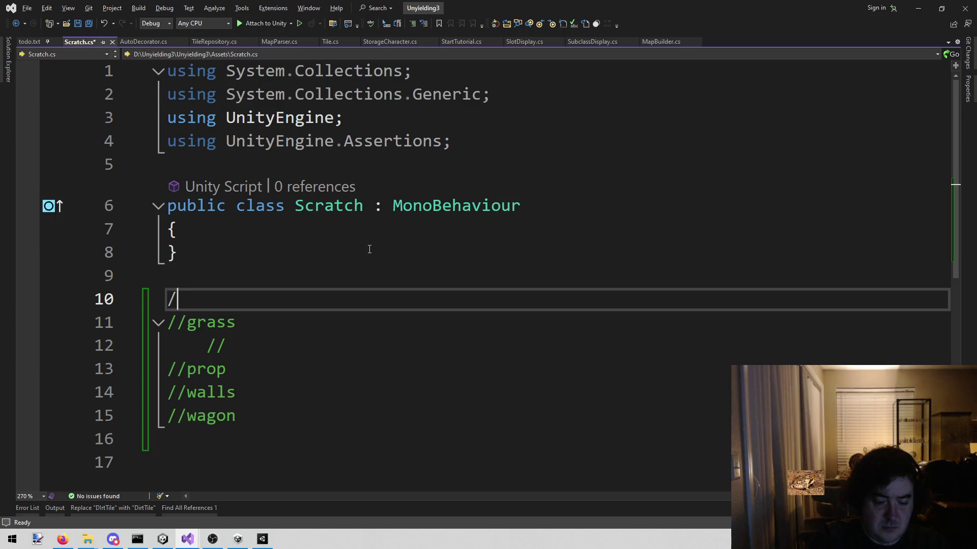
{"action": "key", "text": "Down"}
{"action": "key", "text": "Down"}
{"action": "key", "text": "Down"}
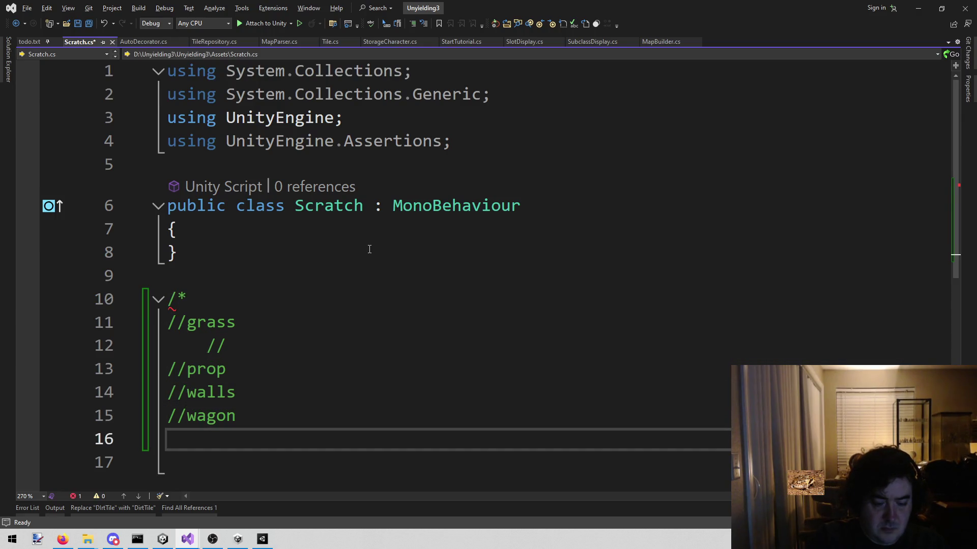
{"action": "type", "text": "*/"}
{"action": "key", "text": "Up"}
{"action": "key", "text": "Up"}
Add indented 'totally destroyed' lines under grass and prop
{"action": "key", "text": "Up"}
{"action": "key", "text": "Up"}
{"action": "key", "text": "Up"}
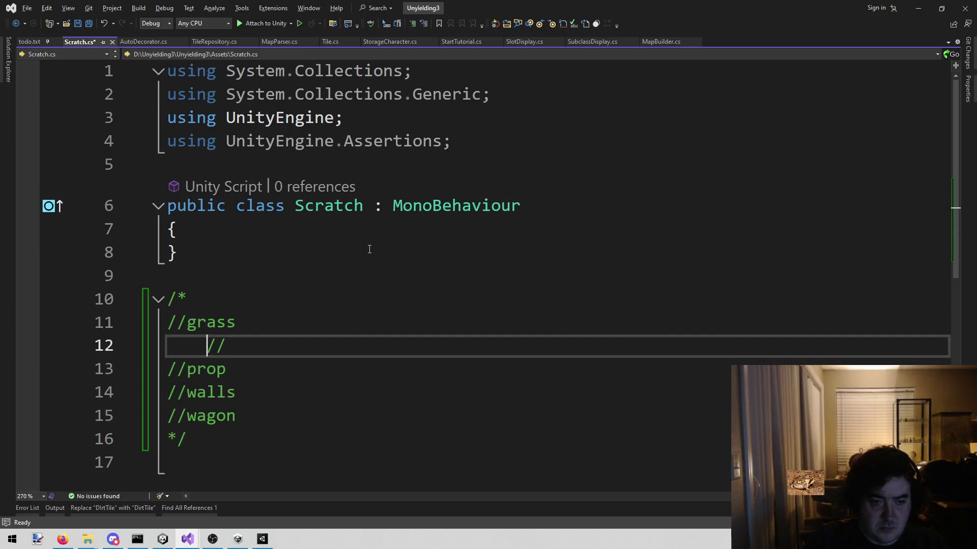
{"action": "key", "text": "BackSpace"}
{"action": "key", "text": "BackSpace"}
{"action": "key", "text": "Down"}
{"action": "key", "text": "Down"}
{"action": "key", "text": "Delete"}
{"action": "key", "text": "Delete"}
{"action": "key", "text": "Down"}
{"action": "key", "text": "Delete"}
{"action": "key", "text": "Delete"}
{"action": "key", "text": "Down"}
{"action": "key", "text": "Delete"}
{"action": "key", "text": "Delete"}
{"action": "key", "text": "Up"}
{"action": "key", "text": "Up"}
{"action": "key", "text": "Up"}
{"action": "key", "text": "Home"}
{"action": "key", "text": "Delete"}
{"action": "key", "text": "Delete"}
{"action": "type", "text": "totally destroyed"}
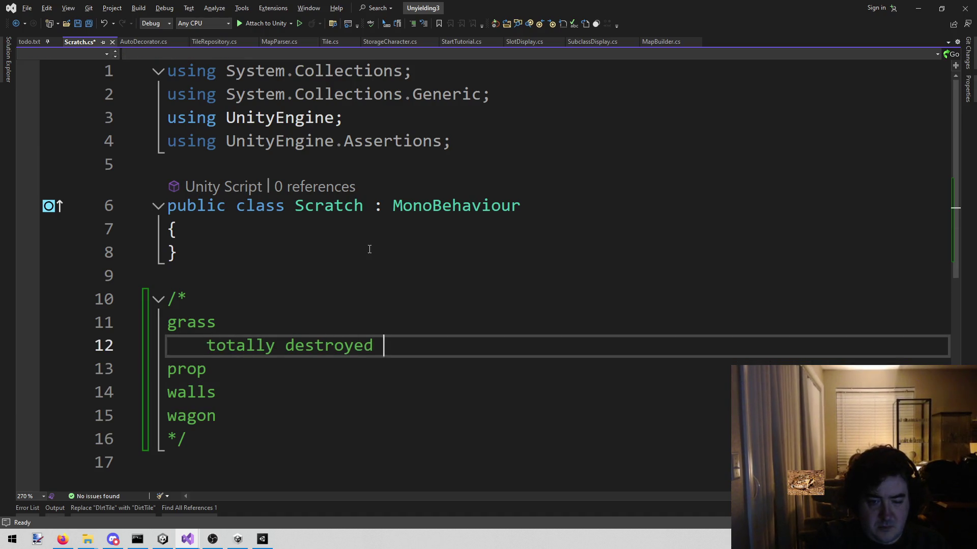
{"action": "key", "text": "Down"}
{"action": "key", "text": "Return"}
{"action": "key", "text": "Tab"}
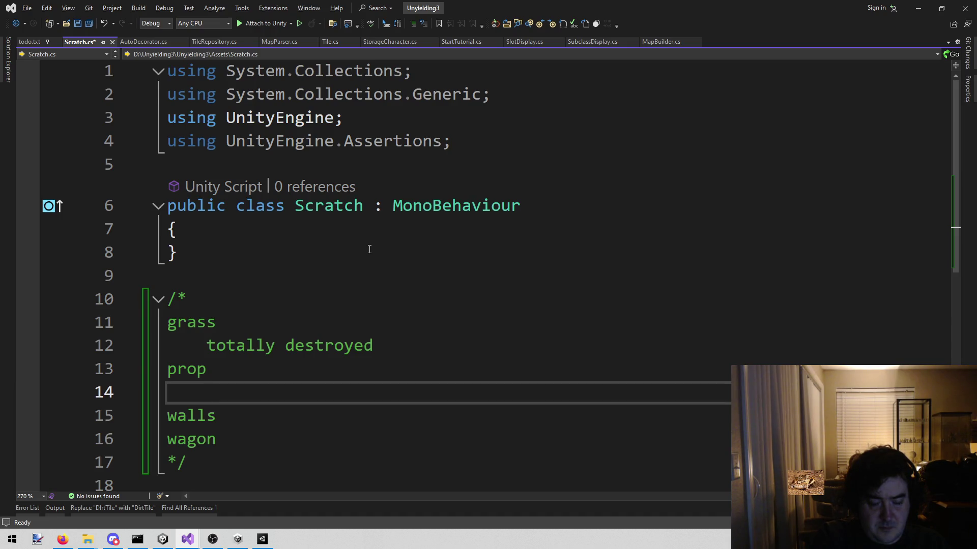
{"action": "type", "text": "totally "}
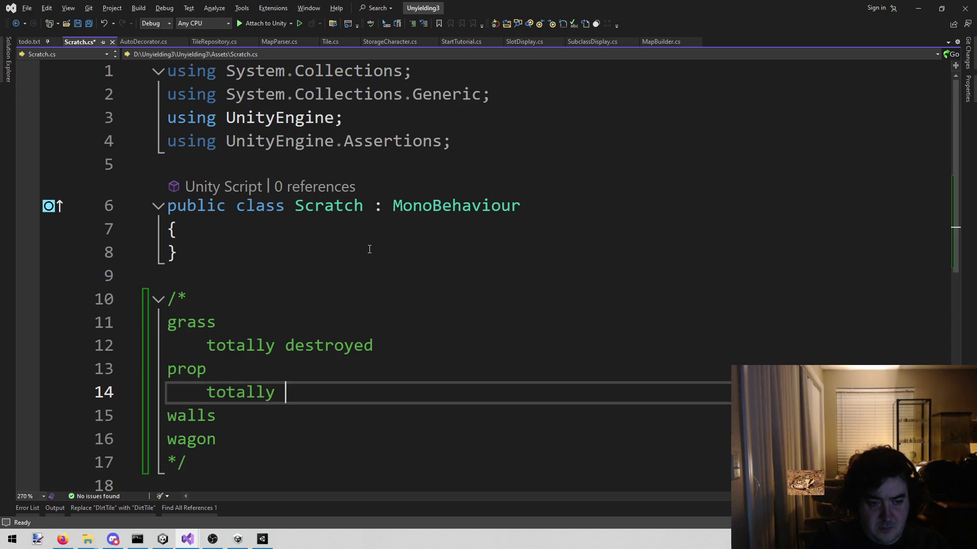
{"action": "type", "text": "destroyed"}
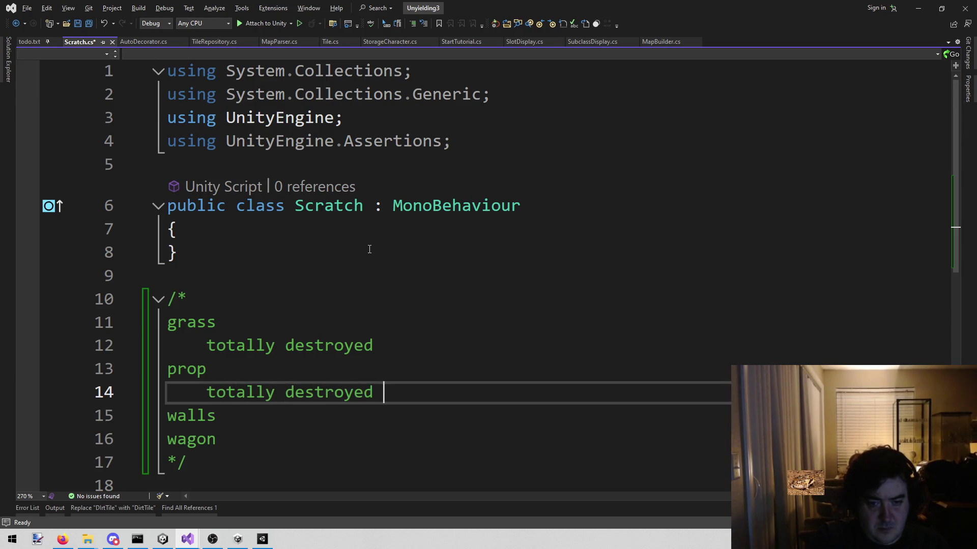
Add indented 'lowered' lines under walls and wagon
{"action": "key", "text": "Down"}
{"action": "key", "text": "Return"}
{"action": "key", "text": "Tab"}
{"action": "type", "text": "lowered"}
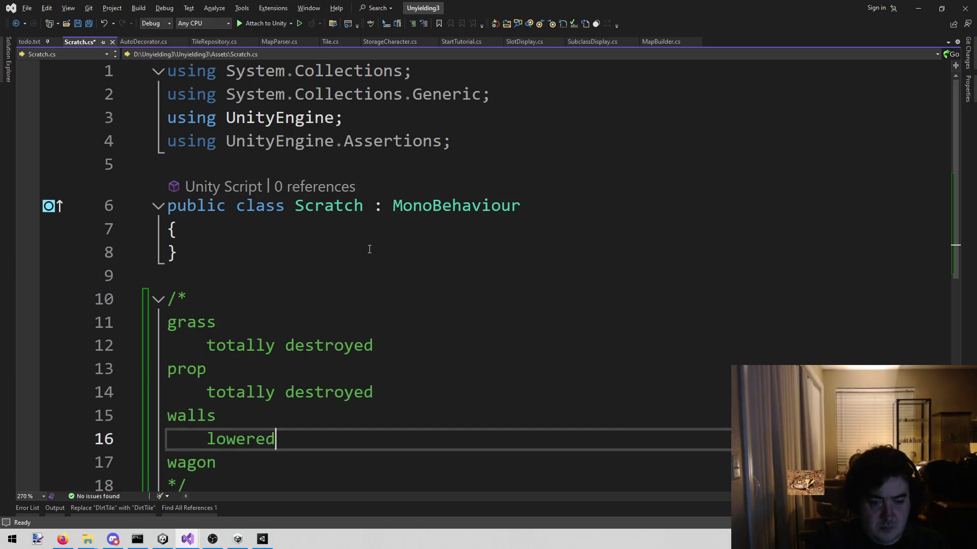
{"action": "key", "text": "Down"}
{"action": "key", "text": "Return"}
{"action": "key", "text": "Tab"}
{"action": "type", "text": "????"}
{"action": "key", "text": "shift+Home"}
{"action": "type", "text": "lowered"}
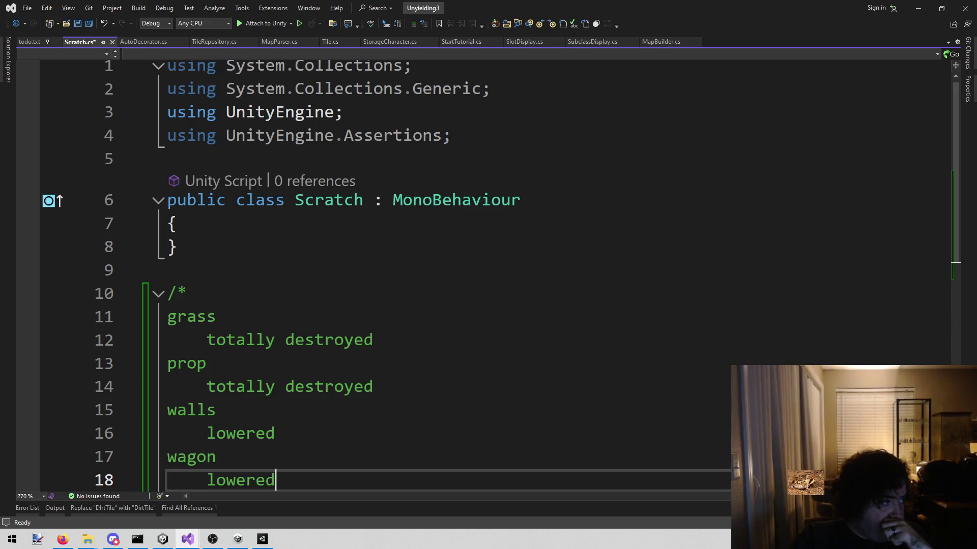
{"action": "key", "text": "alt+Tab"}
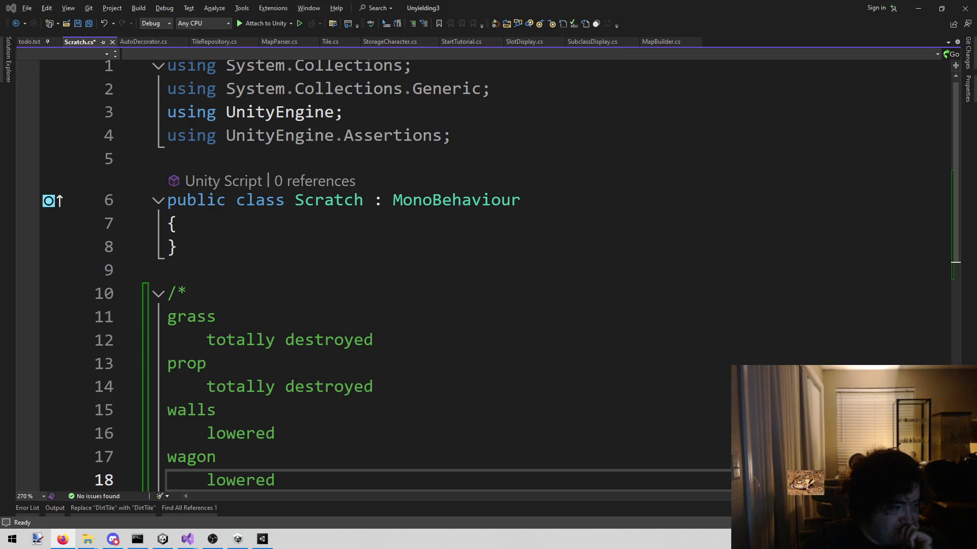
{"action": "scroll", "coordinate": [341, 344], "scroll_direction": "down", "scroll_amount": 2}
{"action": "left_click", "coordinate": [341, 343]}
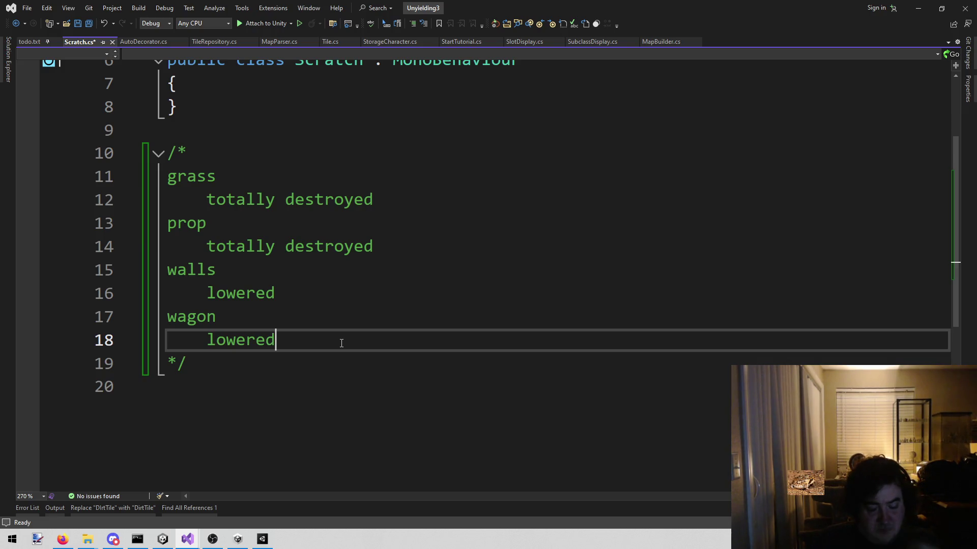
Move the 'lowered' note from under wagon to an indented line under prop
{"action": "key", "text": "ctrl+shift+Left"}
{"action": "key", "text": "ctrl+c"}
{"action": "key", "text": "BackSpace"}
{"action": "key", "text": "Up"}
{"action": "key", "text": "Up"}
Delete the wagon entry from the notes
{"action": "key", "text": "Up"}
{"action": "key", "text": "End"}
{"action": "key", "text": "Return"}
{"action": "key", "text": "ctrl+v"}
{"action": "key", "text": "Home"}
{"action": "key", "text": "Tab"}
{"action": "key", "text": "Down"}
{"action": "key", "text": "Down"}
{"action": "key", "text": "Down"}
{"action": "key", "text": "ctrl+BackSpace"}
{"action": "key", "text": "BackSpace"}
{"action": "key", "text": "Up"}
{"action": "key", "text": "Up"}
{"action": "key", "text": "Up"}
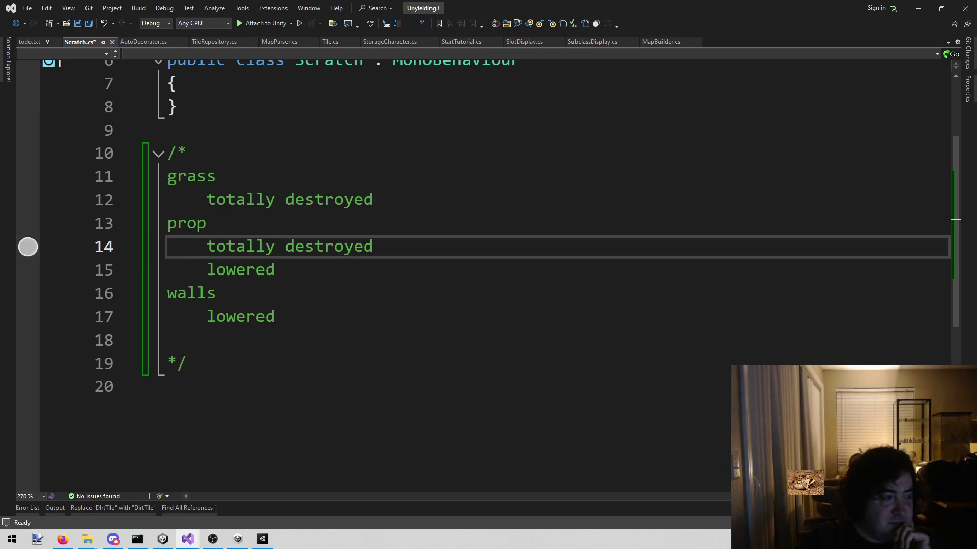
{"action": "key", "text": "alt+Tab"}
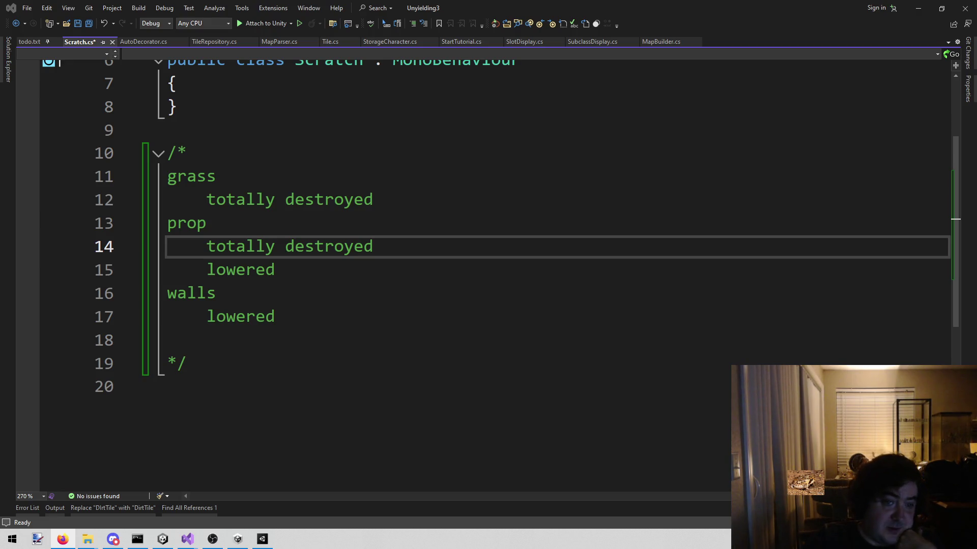
Finalize the grass, prop and walls destroyed/lowered notes and save Scratch.cs
{"action": "left_click_drag", "start_coordinate": [295, 246], "coordinate": [324, 246]}
{"action": "left_click_drag", "start_coordinate": [295, 199], "coordinate": [324, 199]}
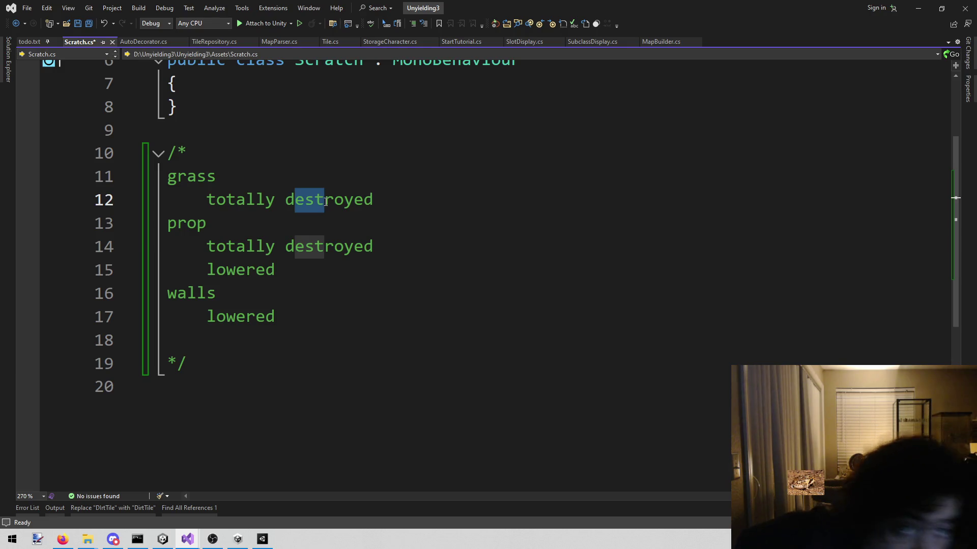
{"action": "key", "text": "Down"}
{"action": "key", "text": "ctrl+s"}
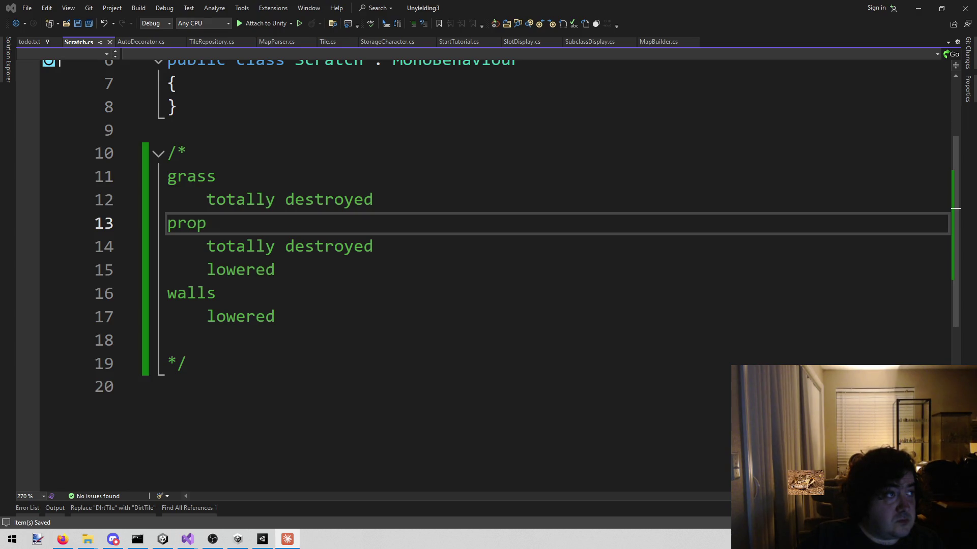
{"action": "key", "text": "alt+Tab"}
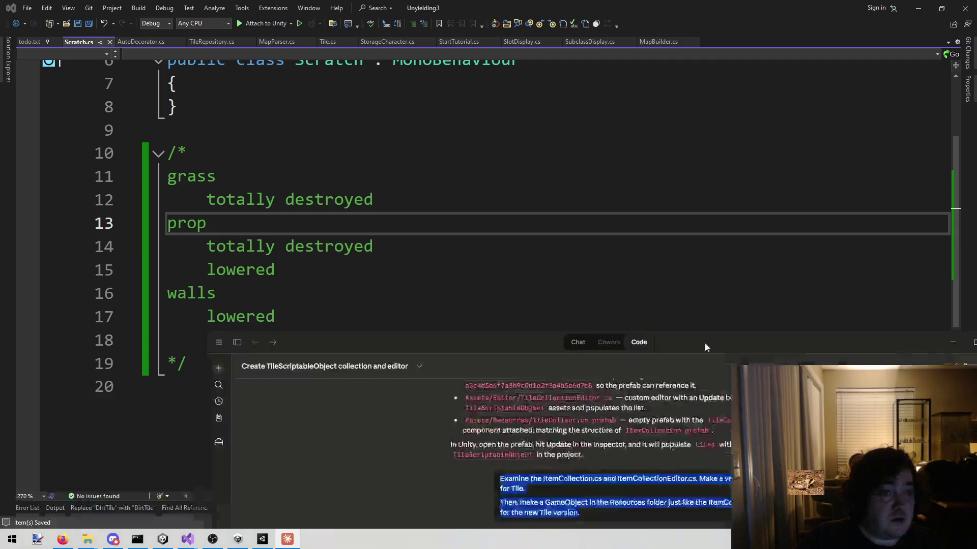
Paste the earlier prompt and reword it to ask for a 'prop version of that'
{"action": "left_click_drag", "start_coordinate": [692, 354], "coordinate": [618, 127]}
{"action": "scroll", "coordinate": [691, 358], "scroll_direction": "down", "scroll_amount": 10}
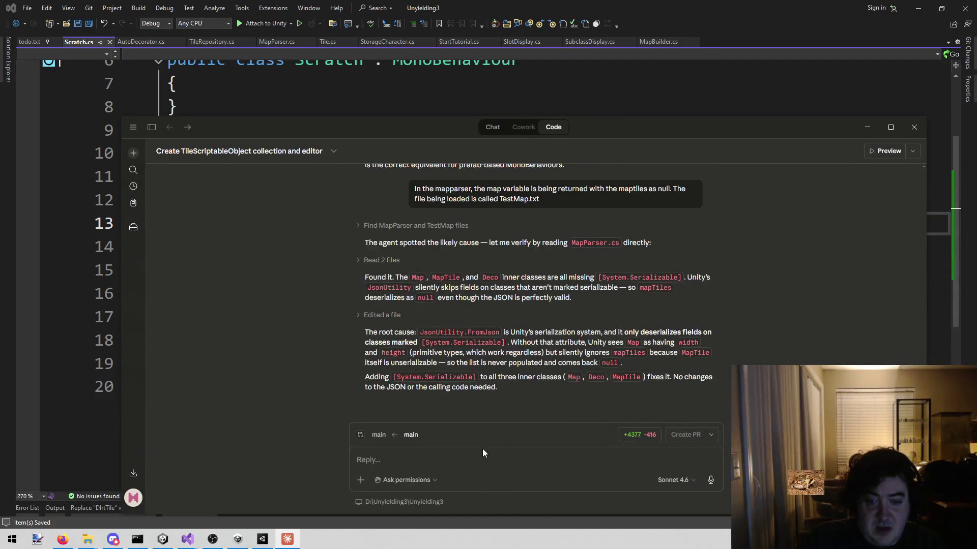
{"action": "type", "text": "Examine the ItemCollection.cs and ItemCollectionEditor.cs. Make a version of that for Tile.  Then, make a GameObject in the Resources folder just like the ItemCollection.prefab for the new Tile version."}
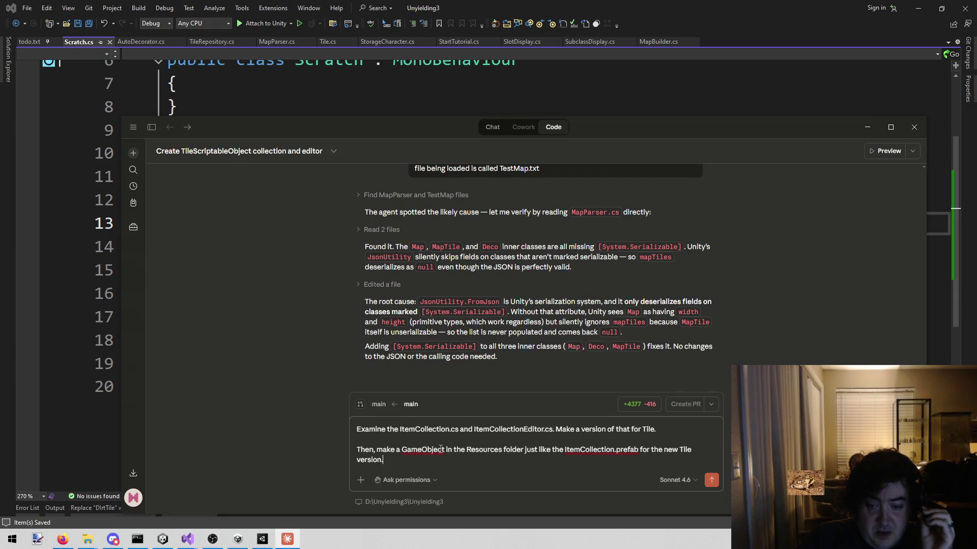
{"action": "double_click", "coordinate": [649, 428]}
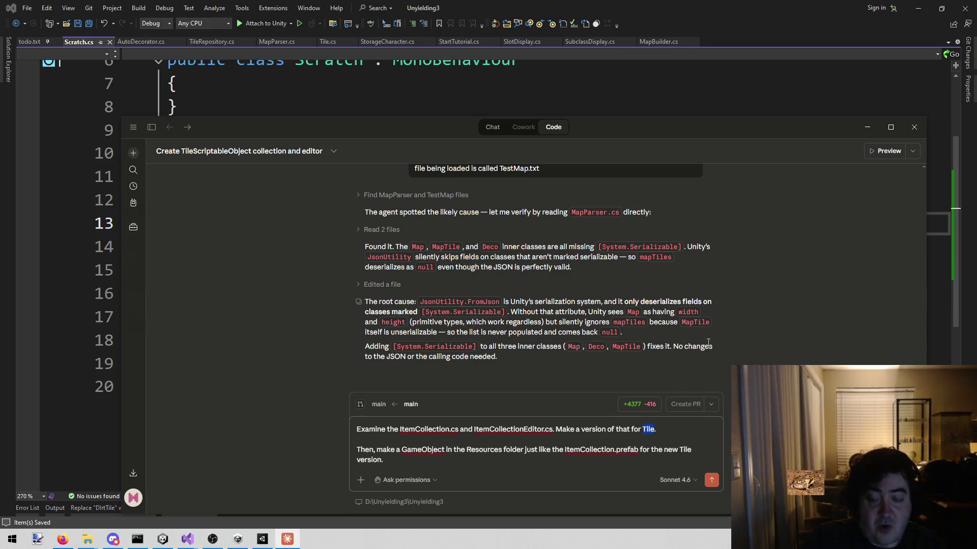
{"action": "type", "text": "Frop."}
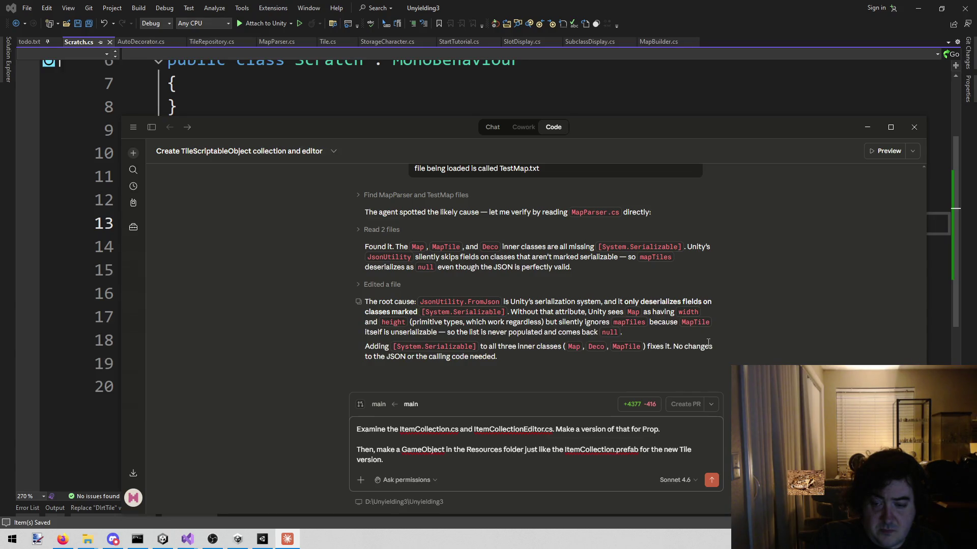
{"action": "key", "text": "BackSpace"}
{"action": "key", "text": "BackSpace"}
{"action": "key", "text": "BackSpace"}
{"action": "key", "text": "BackSpace"}
{"action": "key", "text": "BackSpace"}
{"action": "key", "text": "BackSpace"}
{"action": "key", "text": "BackSpace"}
{"action": "type", "text": "prop versio"}
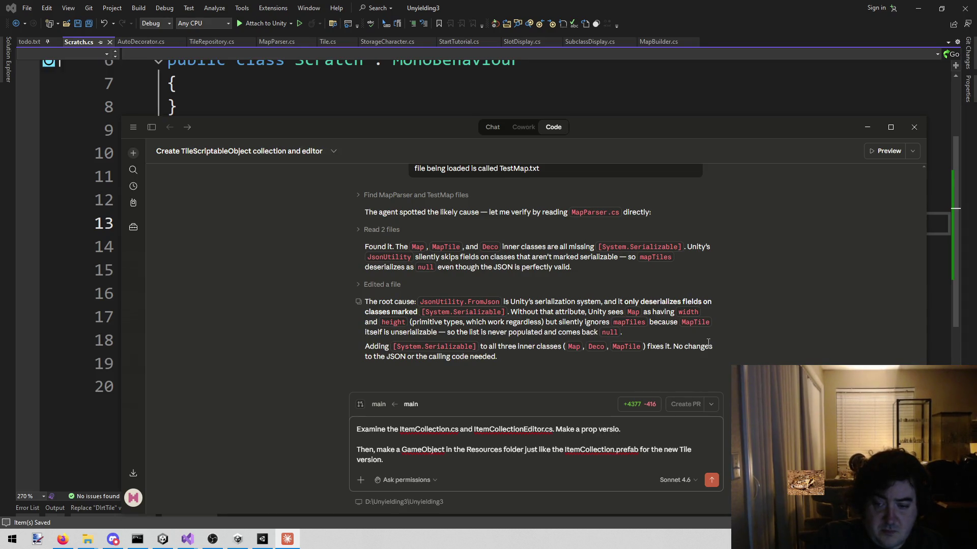
{"action": "type", "text": "n of that. ."}
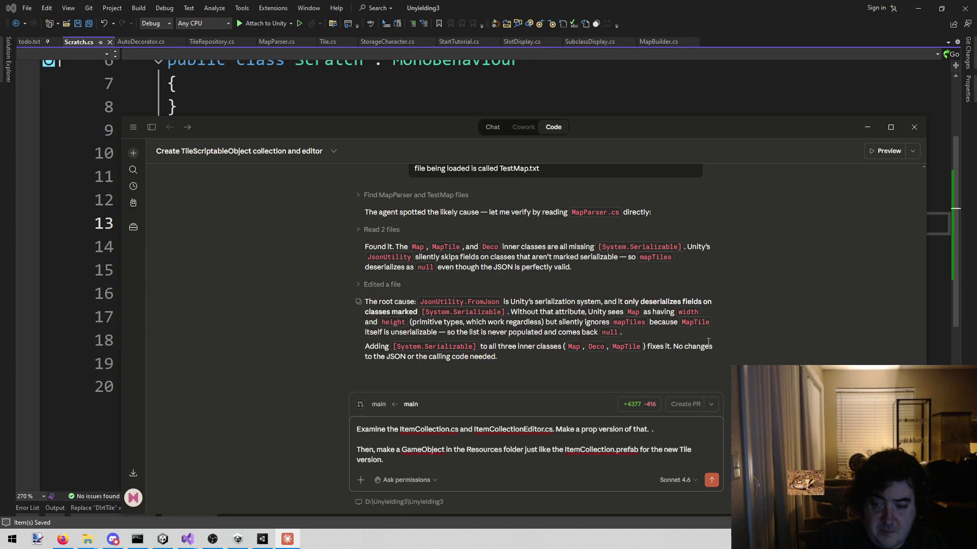
{"action": "key", "text": "BackSpace"}
Start defining a prop as a GameObject found in Unity's Props/Prefabs folder, checking that folder
{"action": "type", "text": "A prop is a"}
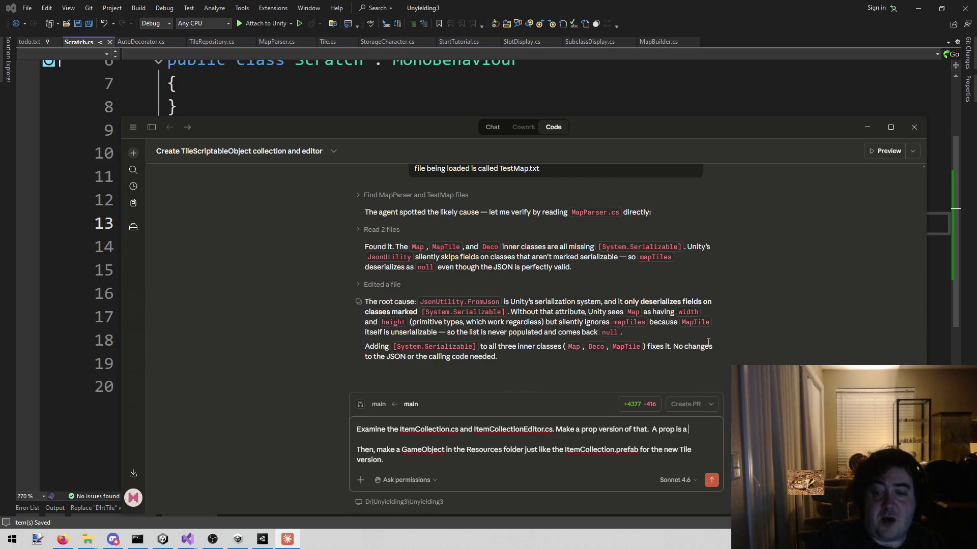
{"action": "type", "text": " G"}
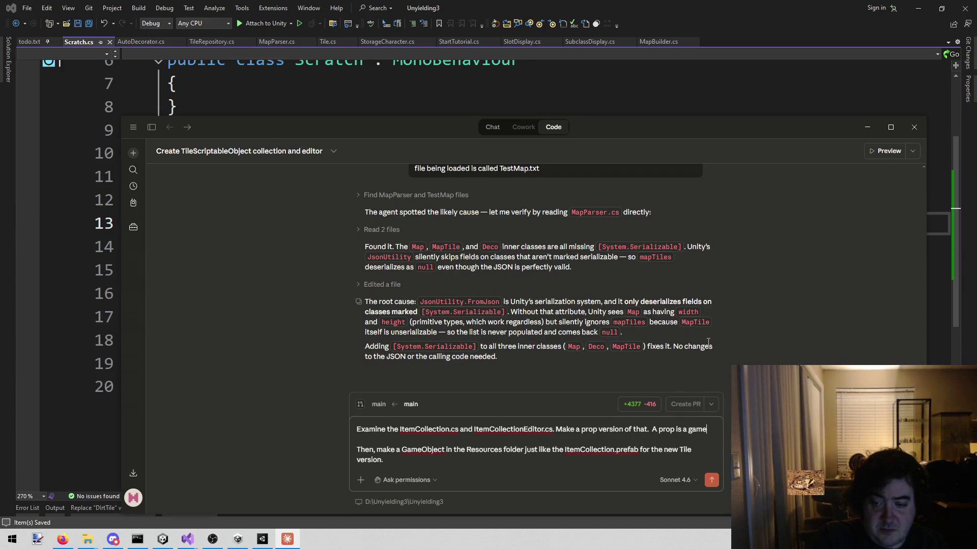
{"action": "type", "text": "ameobject"}
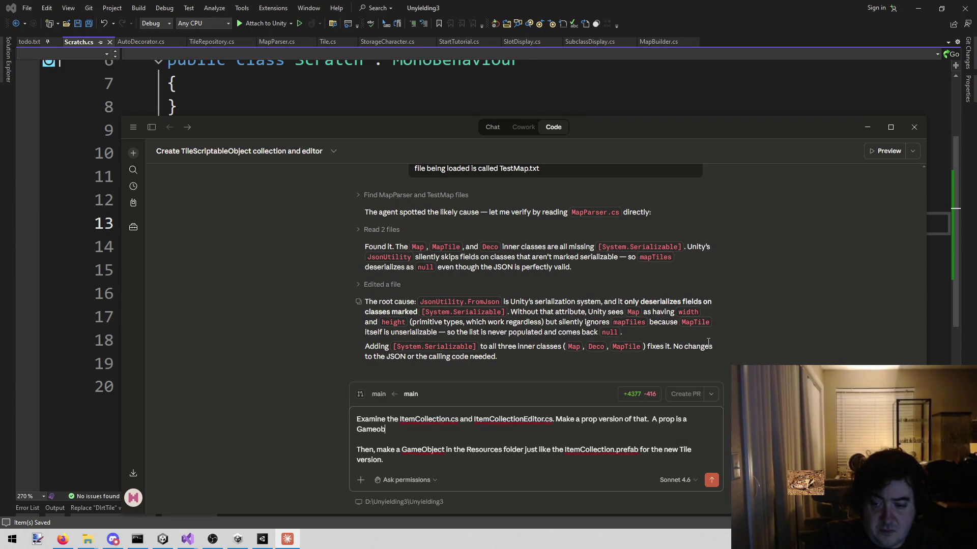
{"action": "key", "text": "BackSpace"}
{"action": "key", "text": "BackSpace"}
{"action": "key", "text": "BackSpace"}
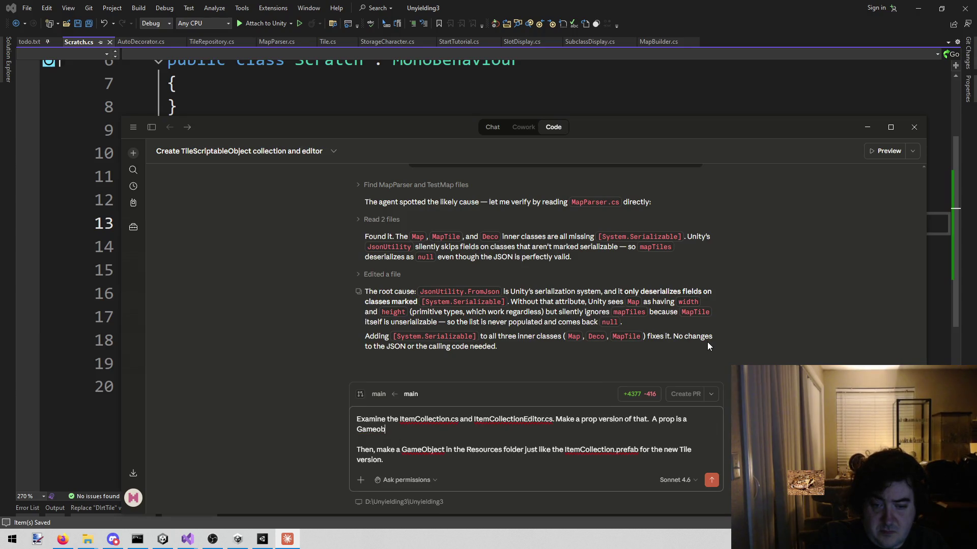
{"action": "type", "text": "Object foun"}
{"action": "type", "text": "d in"}
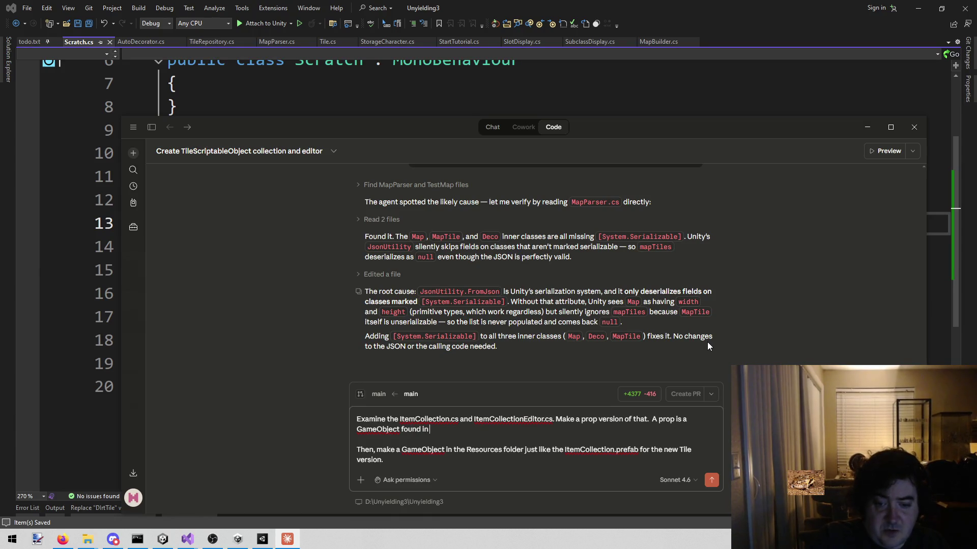
{"action": "left_click", "coordinate": [163, 539]}
{"action": "left_click", "coordinate": [45, 467]}
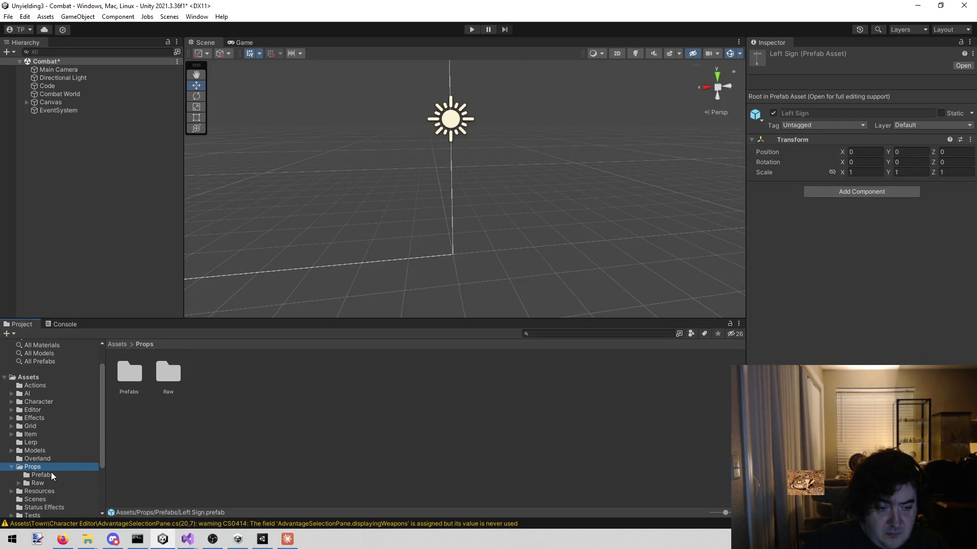
{"action": "left_click", "coordinate": [52, 475]}
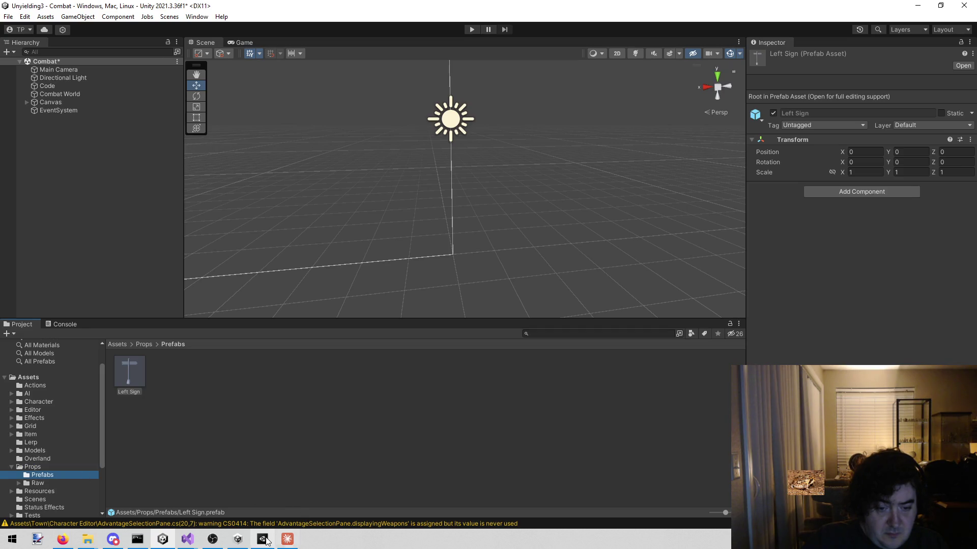
{"action": "mouse_move", "coordinate": [251, 538]}
{"action": "left_click", "coordinate": [288, 539]}
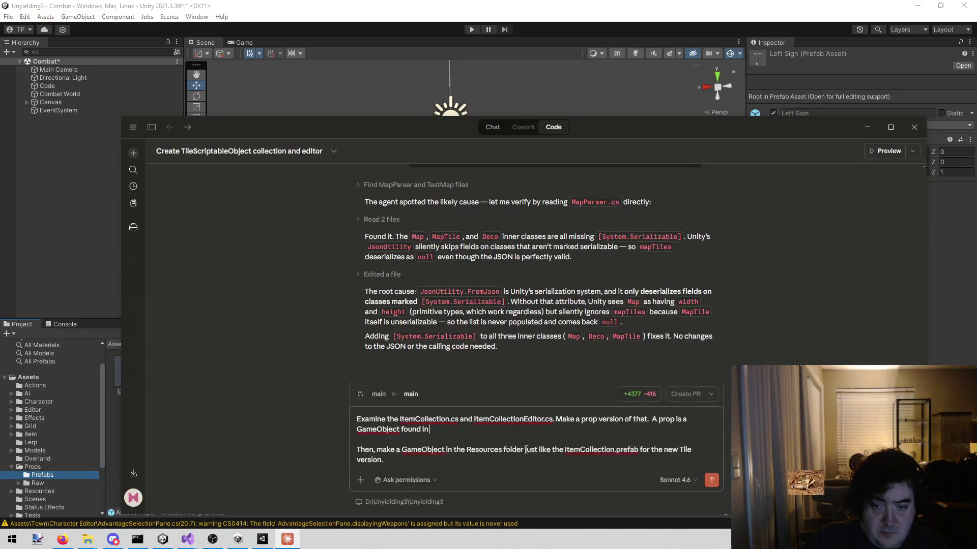
Complete the definition: a Prop is any GameObject found in Props/Prefabs
{"action": "type", "text": "Props\\"}
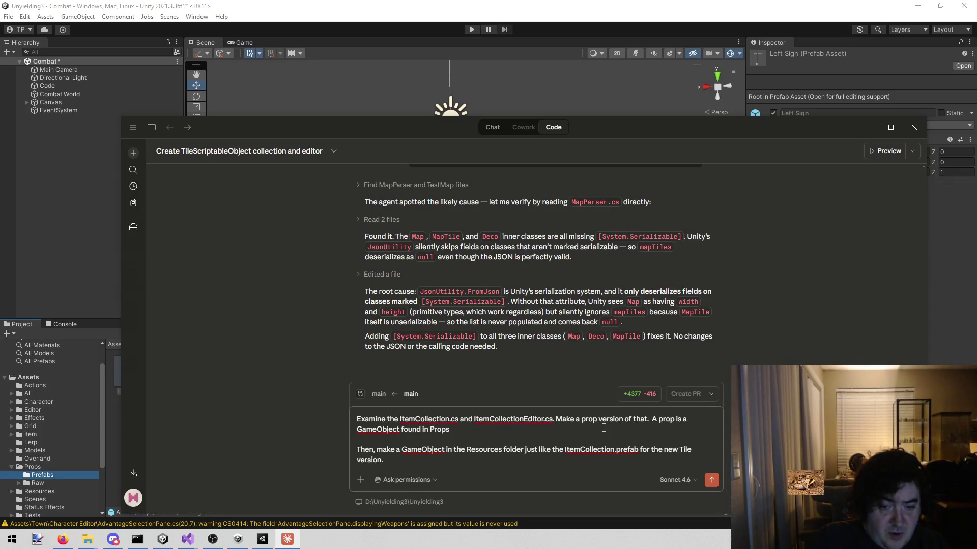
{"action": "key", "text": "BackSpace"}
{"action": "type", "text": "/Prefabs"}
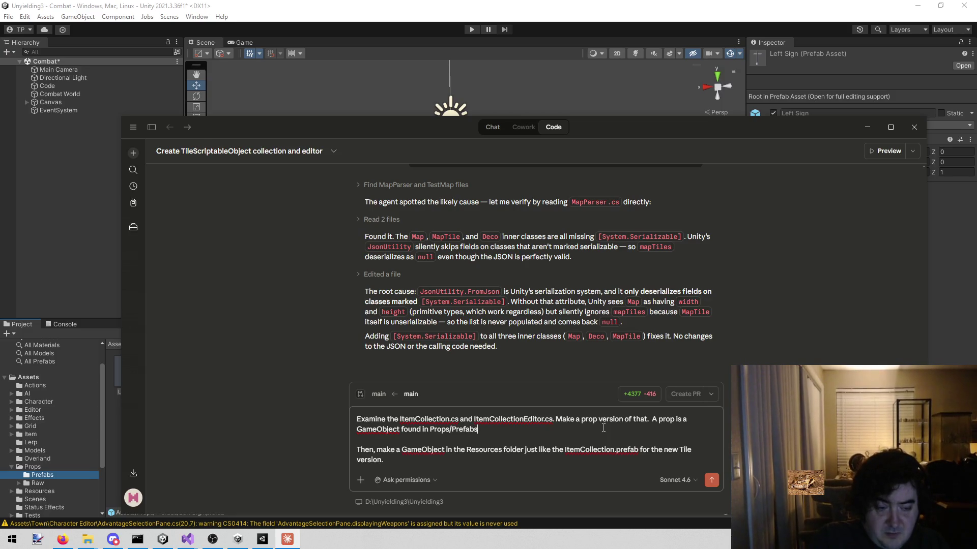
{"action": "type", "text": ".  All objects"}
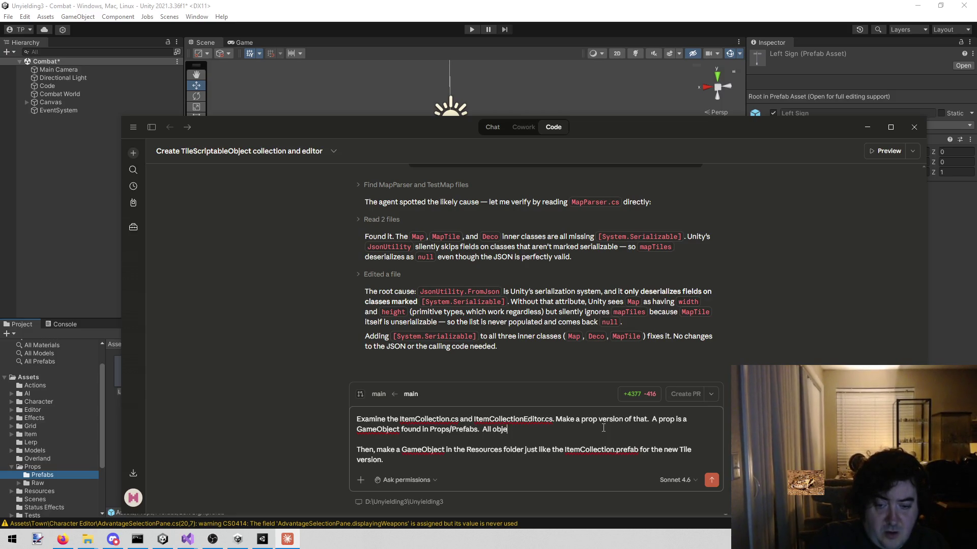
{"action": "key", "text": "BackSpace"}
{"action": "key", "text": "BackSpace"}
{"action": "key", "text": "BackSpace"}
{"action": "key", "text": "BackSpace"}
{"action": "type", "text": "GameO"}
{"action": "type", "text": "bject found in Props/Pr"}
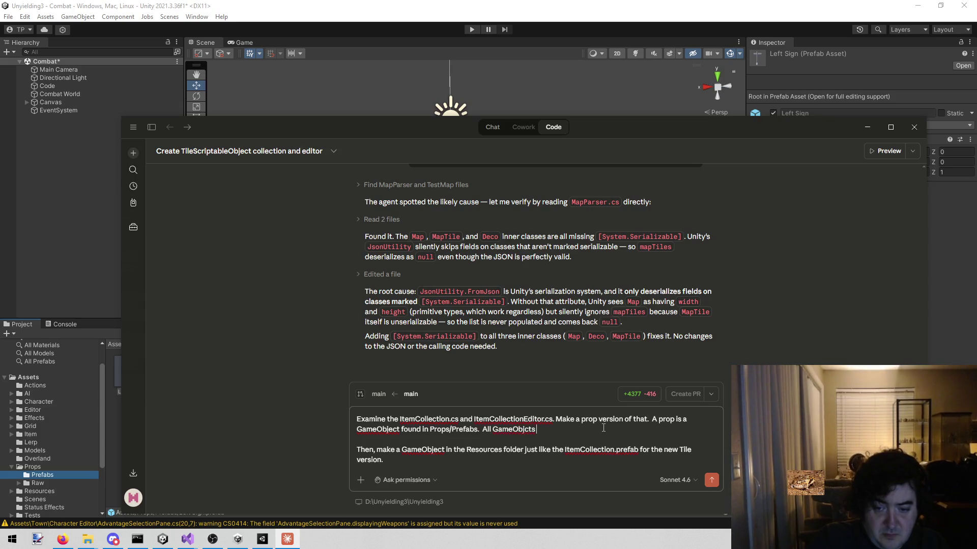
{"action": "type", "text": "efabs.  All GameObjects found in Props"}
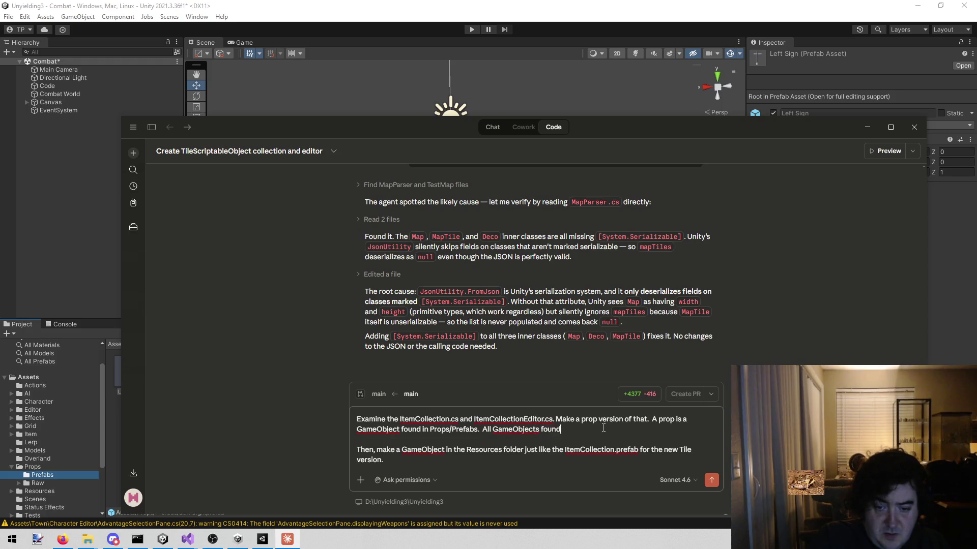
{"action": "type", "text": "/Prefa"}
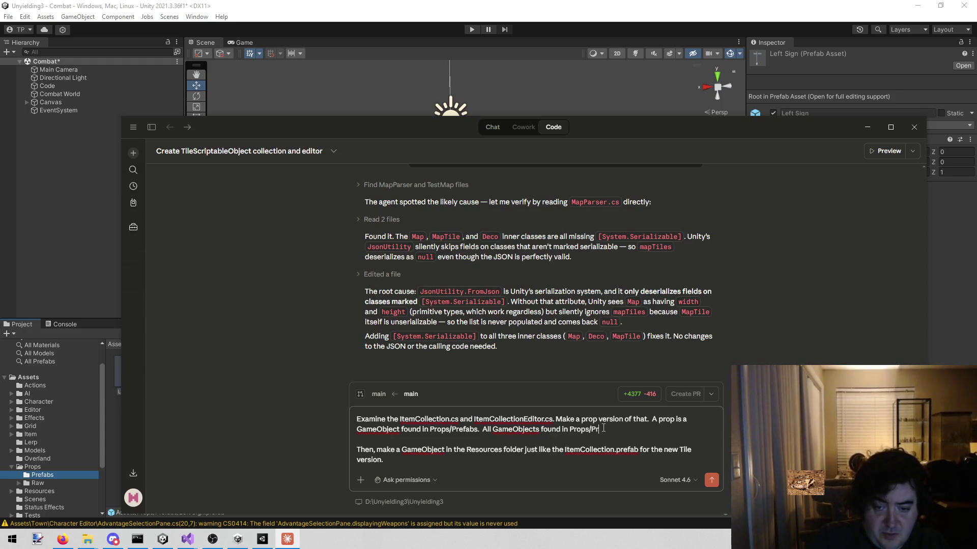
{"action": "type", "text": "bs are props."}
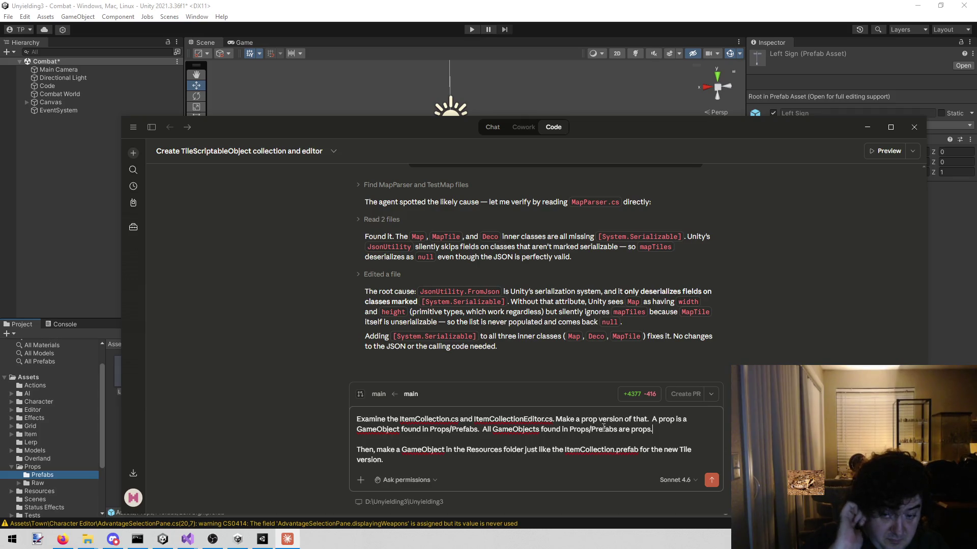
{"action": "key", "text": "ctrl+shift+Left"}
{"action": "key", "text": "ctrl+shift+Left"}
{"action": "key", "text": "ctrl+shift+Left"}
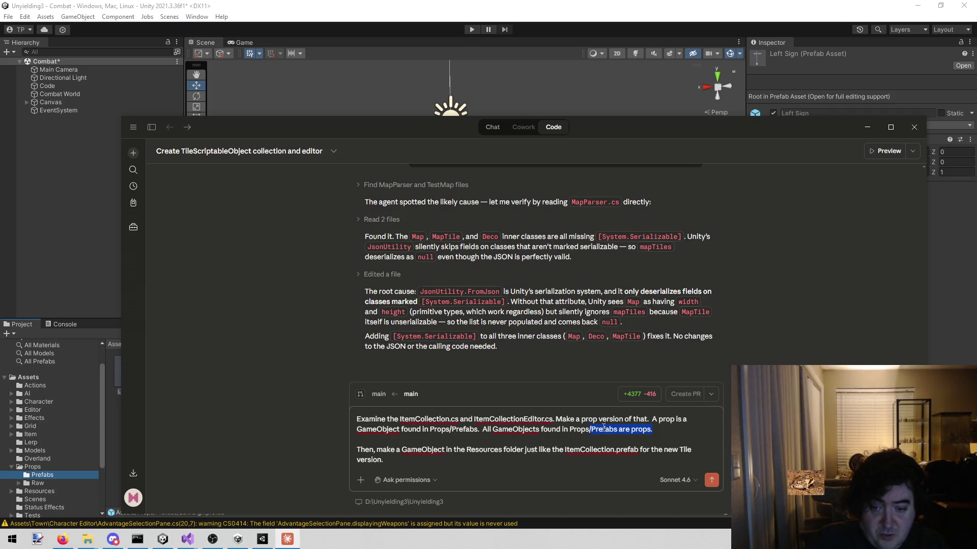
{"action": "key", "text": "BackSpace"}
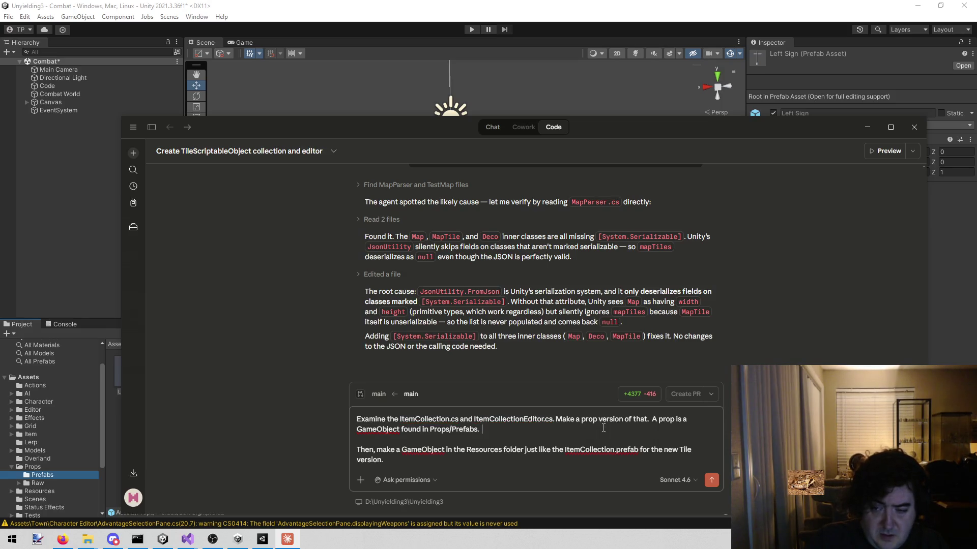
{"action": "type", "text": "ny"}
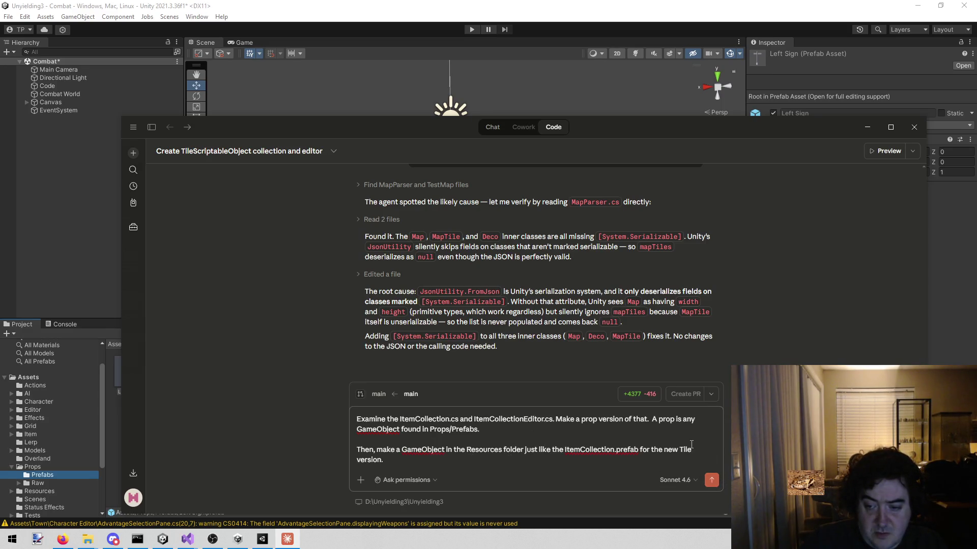
{"action": "type", "text": "pProp"}
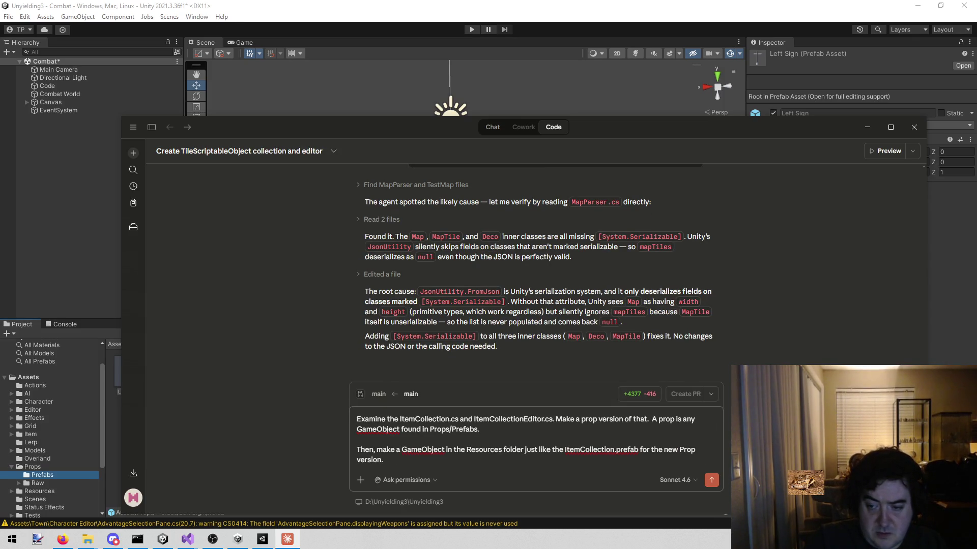
Begin a final 'Lastly, make a' paragraph, then go to the Unyielding3 Visual Studio window
{"action": "left_click", "coordinate": [383, 460]}
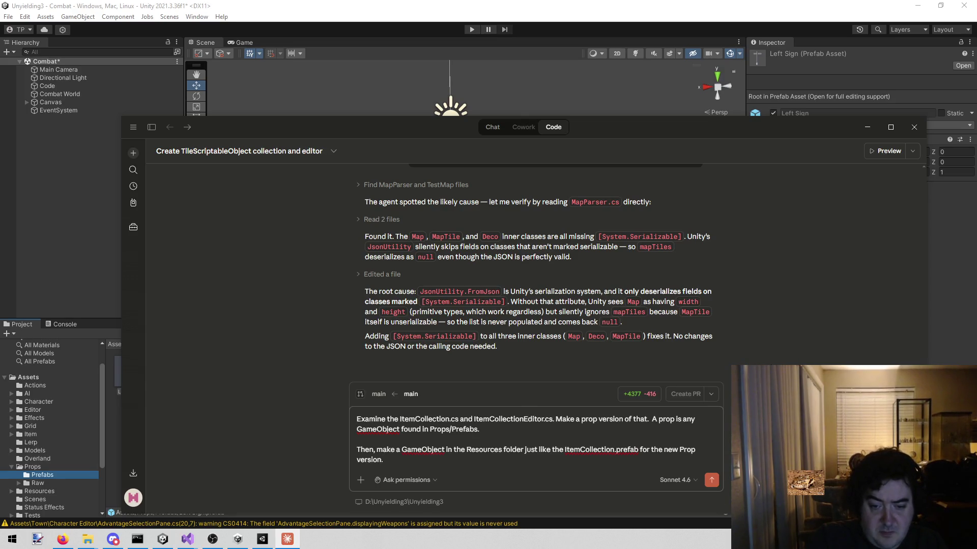
{"action": "key", "text": "shift+Return"}
{"action": "key", "text": "shift+Return"}
{"action": "type", "text": "Lastly, make a"}
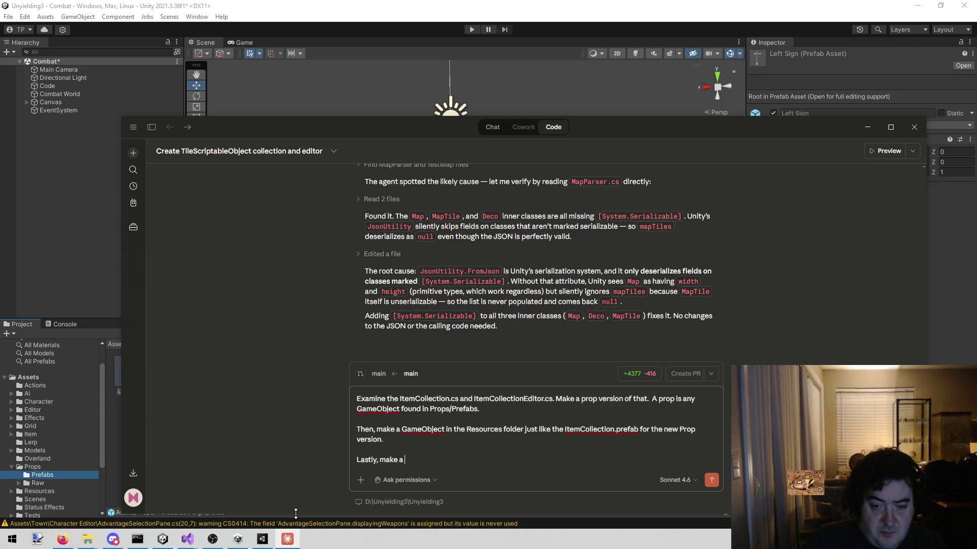
{"action": "left_click", "coordinate": [261, 540]}
{"action": "left_click", "coordinate": [304, 435]}
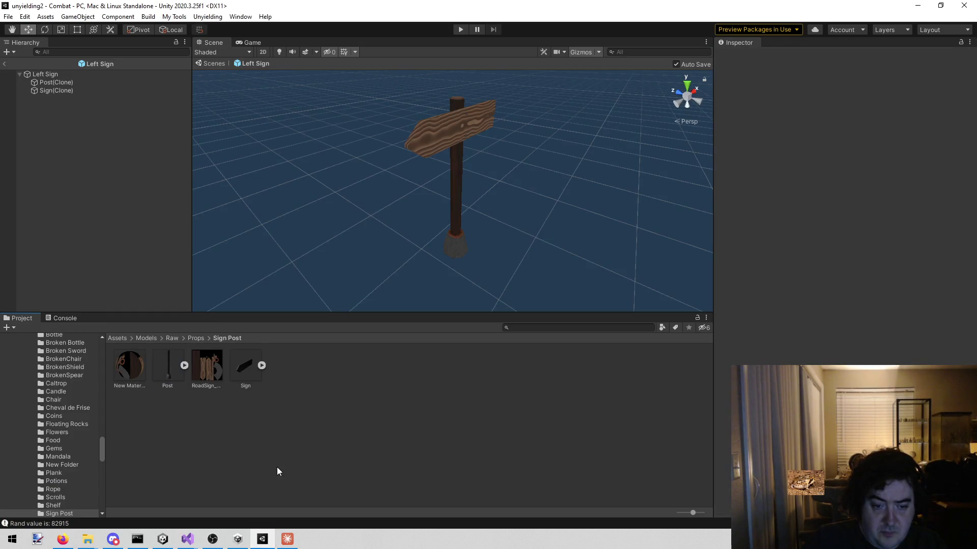
{"action": "mouse_move", "coordinate": [189, 543]}
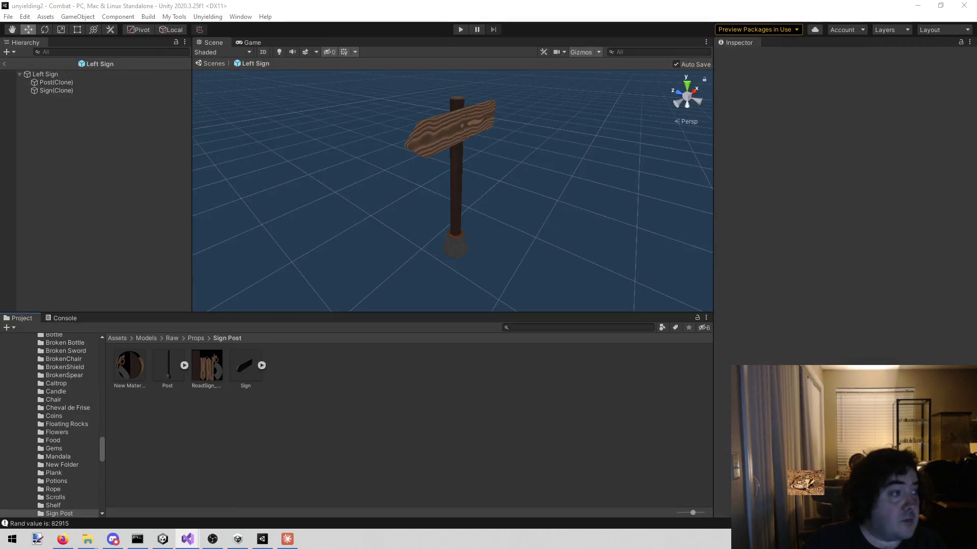
{"action": "left_click", "coordinate": [142, 504]}
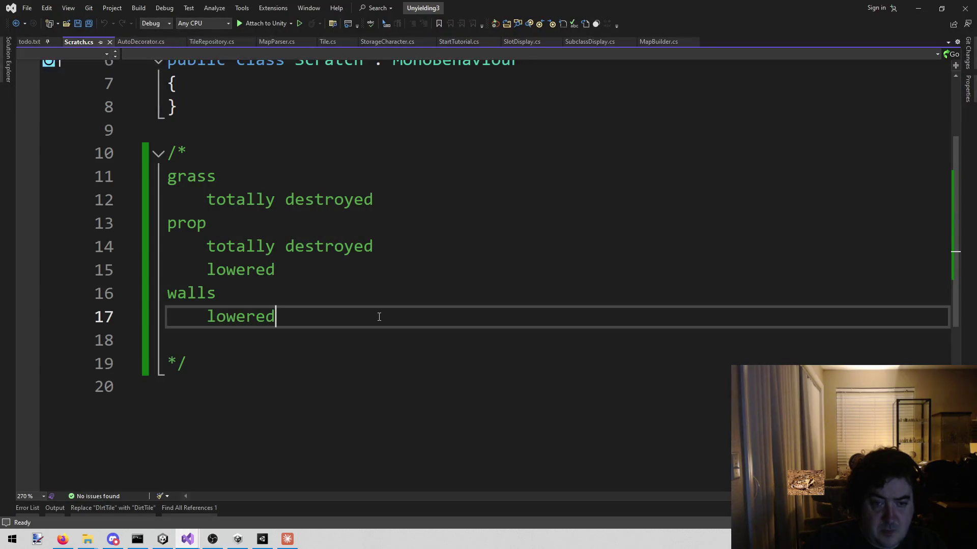
Open ItemRepository.cs via the 'itemr' file search, skim it, and minimize Visual Studio
{"action": "key", "text": "alt+shift+o"}
{"action": "type", "text": "itemr"}
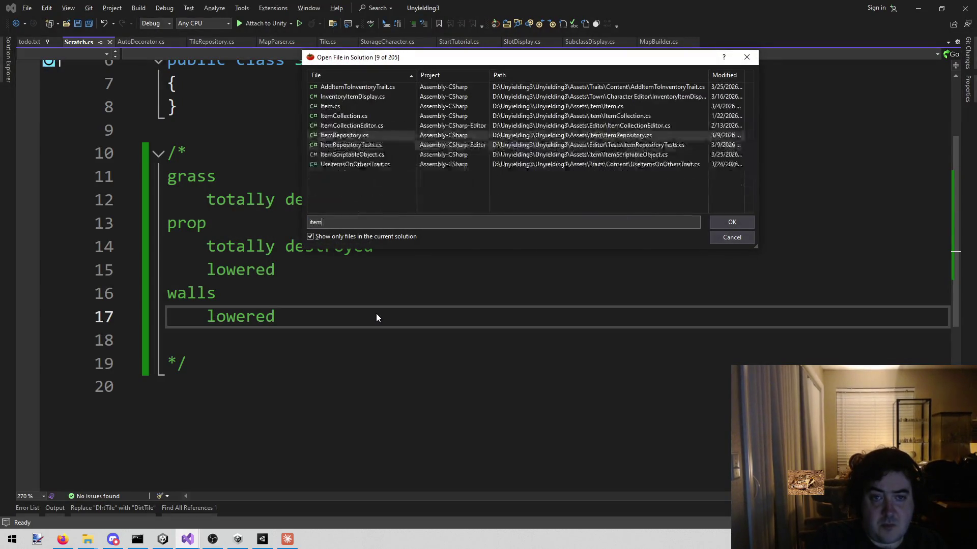
{"action": "key", "text": "Return"}
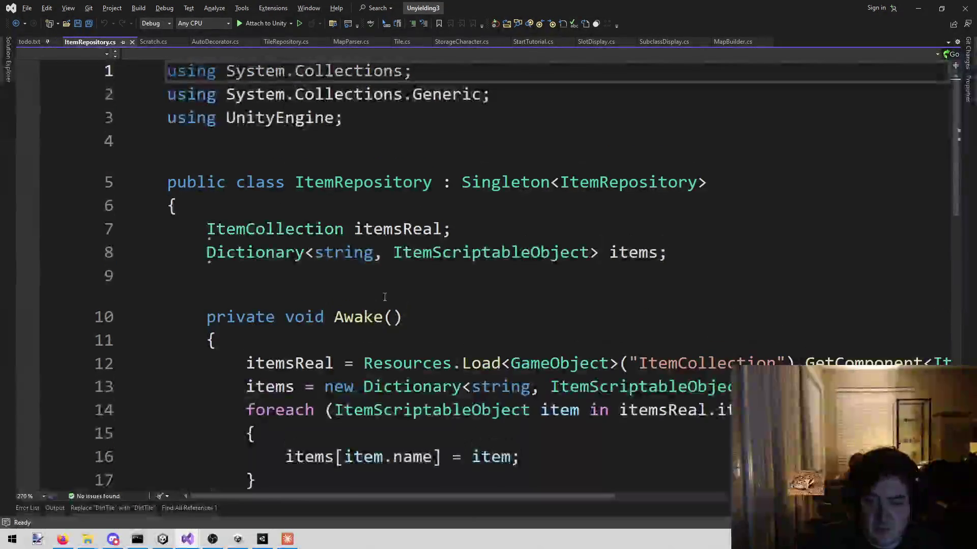
{"action": "scroll", "coordinate": [481, 194], "scroll_direction": "down", "scroll_amount": 6}
{"action": "scroll", "coordinate": [472, 220], "scroll_direction": "up", "scroll_amount": 2}
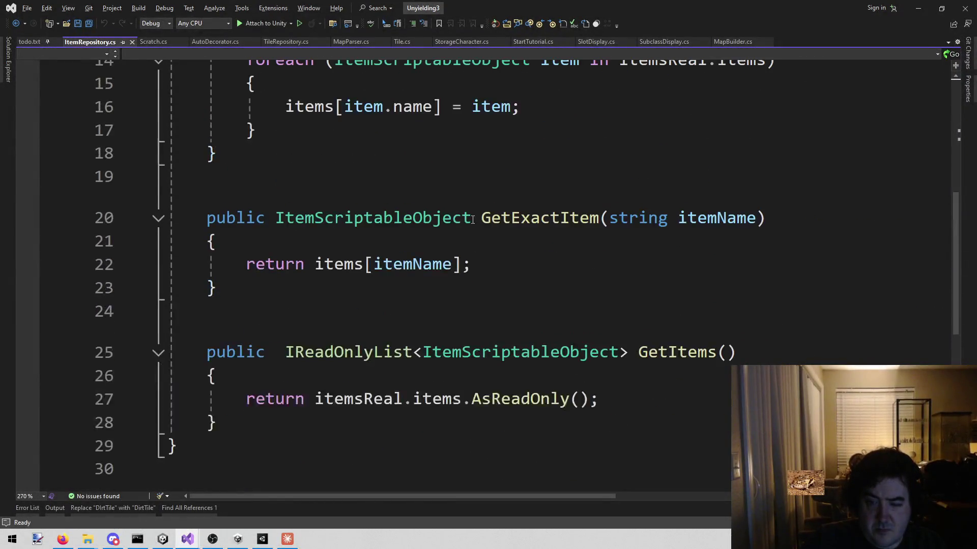
{"action": "scroll", "coordinate": [471, 299], "scroll_direction": "up", "scroll_amount": 5}
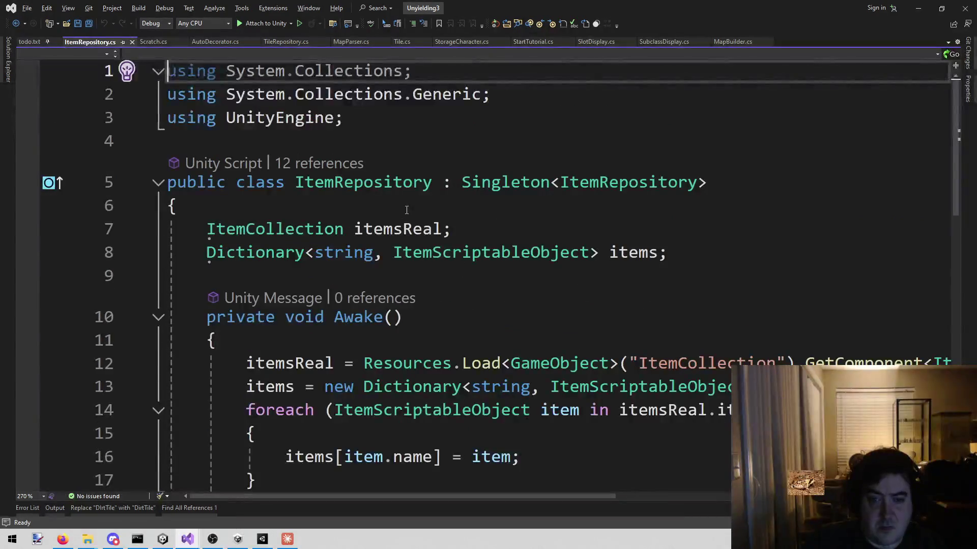
{"action": "left_click", "coordinate": [918, 8]}
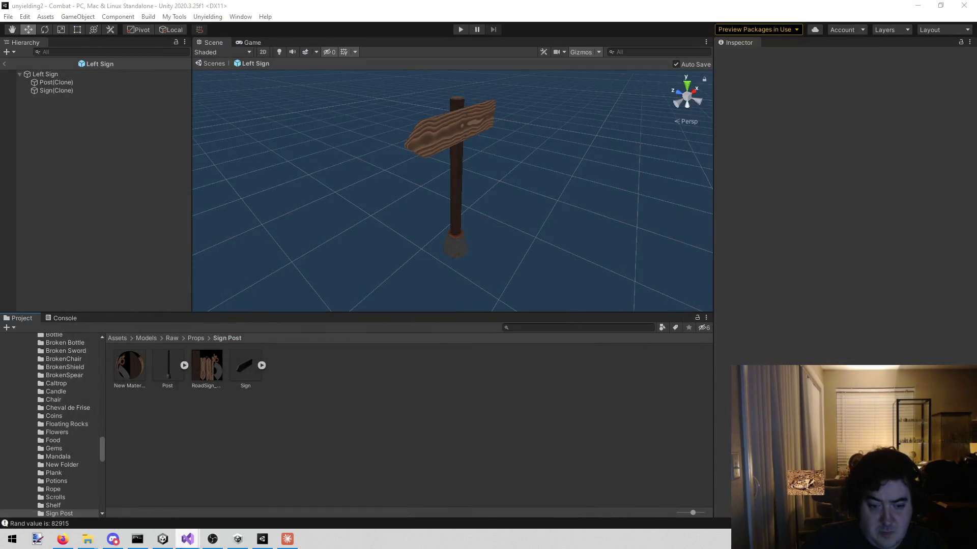
{"action": "left_click", "coordinate": [297, 538]}
End the prompt with 'class like ItemRepository for Prop' and send it to Claude
{"action": "type", "text": "class like Item"}
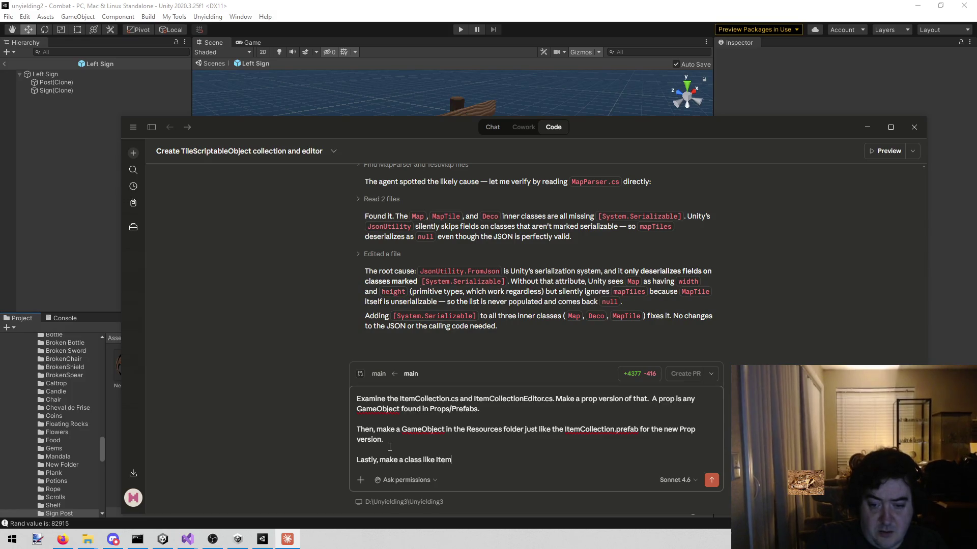
{"action": "type", "text": "Re"}
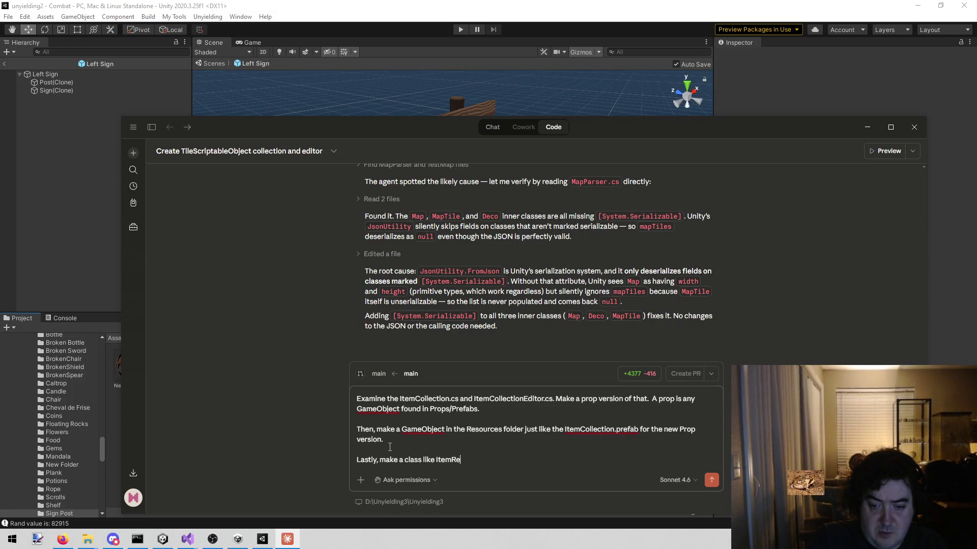
{"action": "type", "text": "pository "}
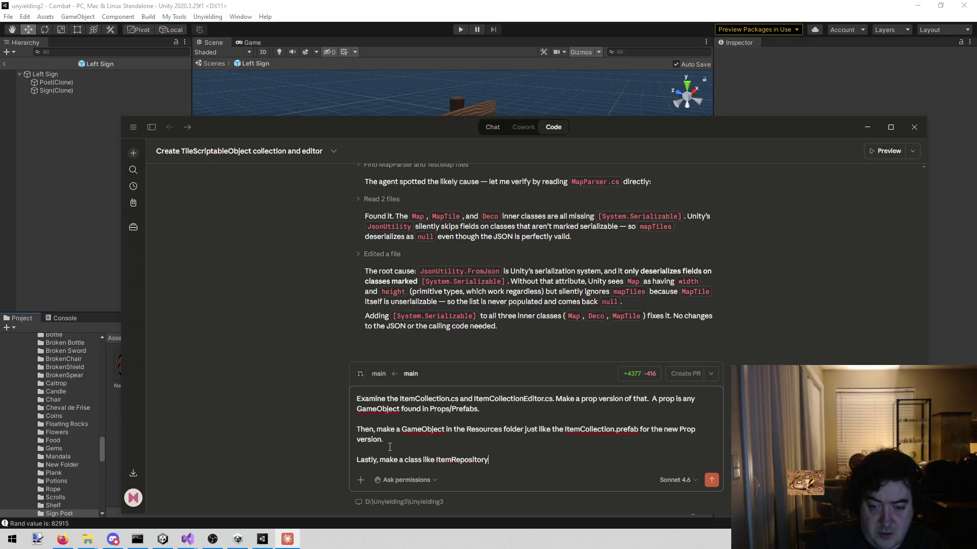
{"action": "type", "text": "for P"}
{"action": "type", "text": "rop."}
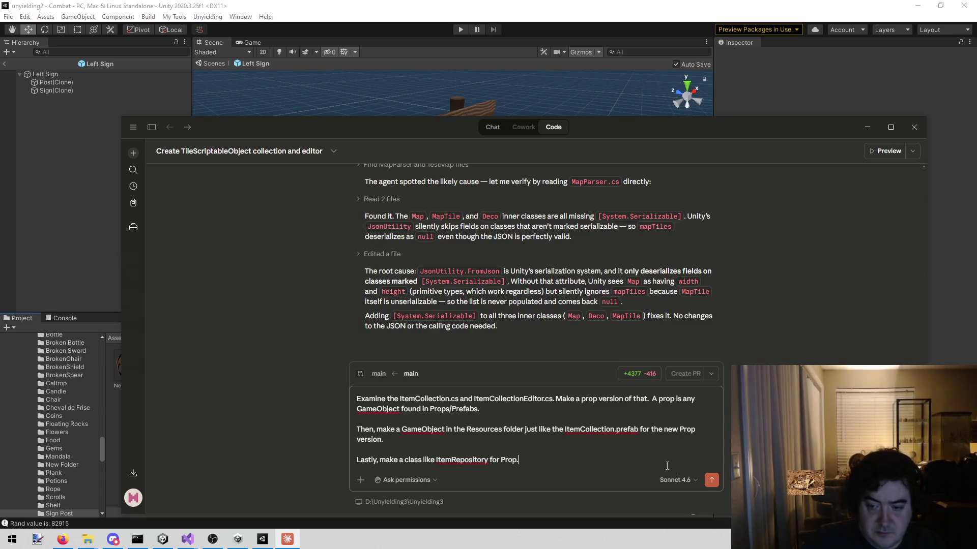
{"action": "left_click", "coordinate": [711, 480]}
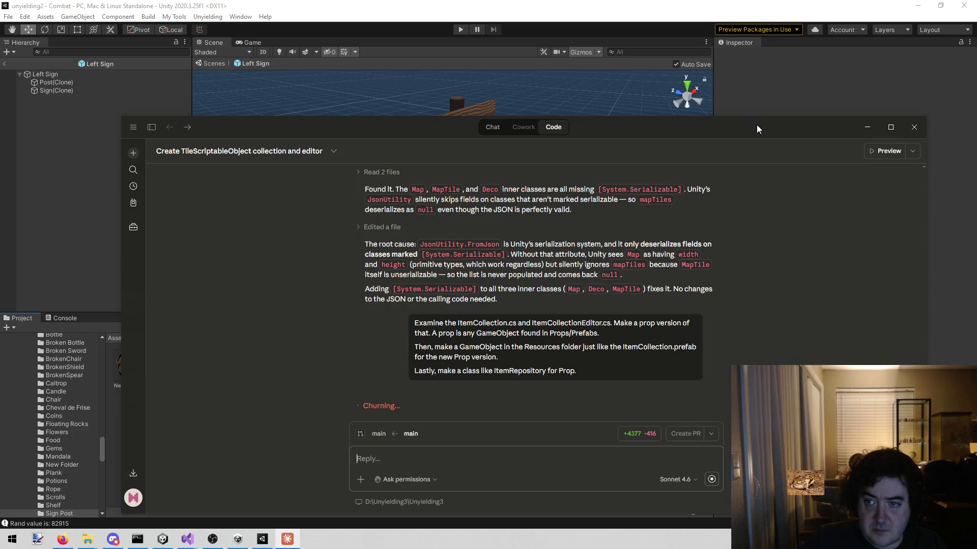
{"action": "key", "text": "alt+Tab"}
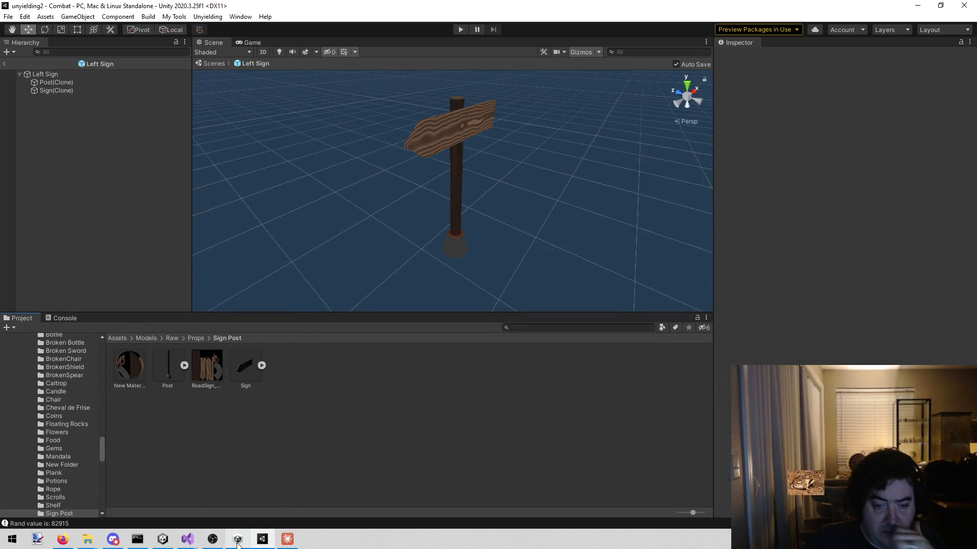
Bring Visual Studio back to the front and skim the todo.txt notes
{"action": "mouse_move", "coordinate": [188, 543]}
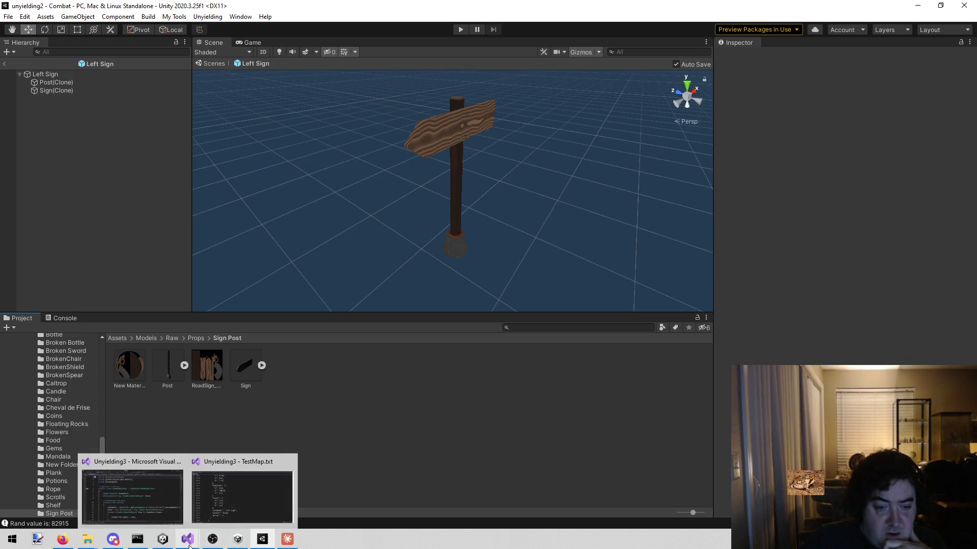
{"action": "left_click", "coordinate": [130, 498]}
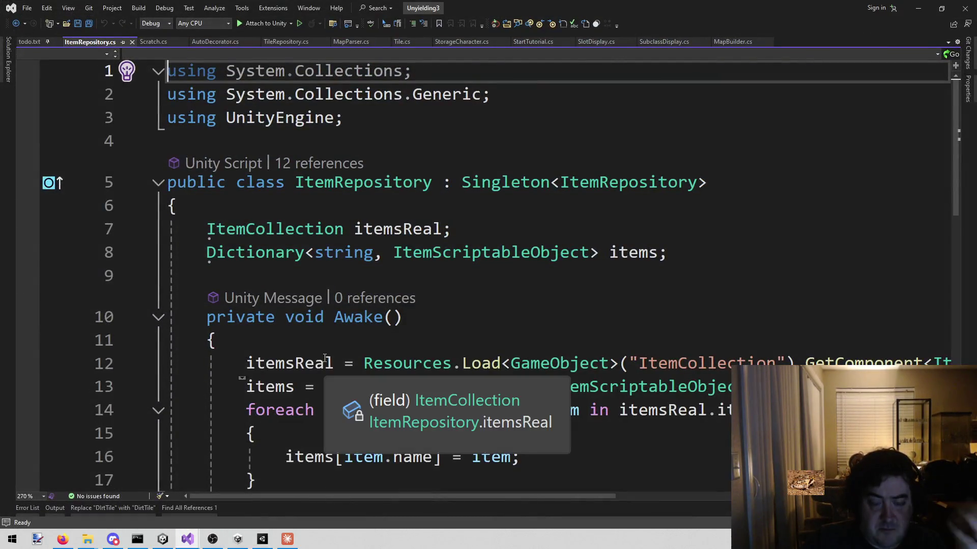
{"action": "left_click", "coordinate": [24, 42]}
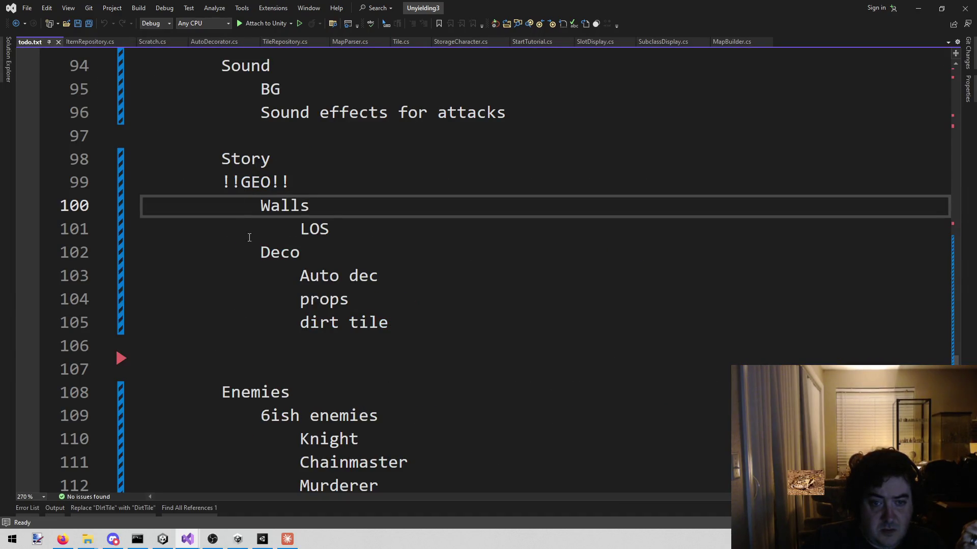
{"action": "scroll", "coordinate": [259, 308], "scroll_direction": "down", "scroll_amount": 2}
{"action": "scroll", "coordinate": [262, 312], "scroll_direction": "up", "scroll_amount": 2}
Review the Scratch.cs notes on grass destroyed, prop destroyed or lowered, and walls lowered
{"action": "left_click", "coordinate": [153, 41]}
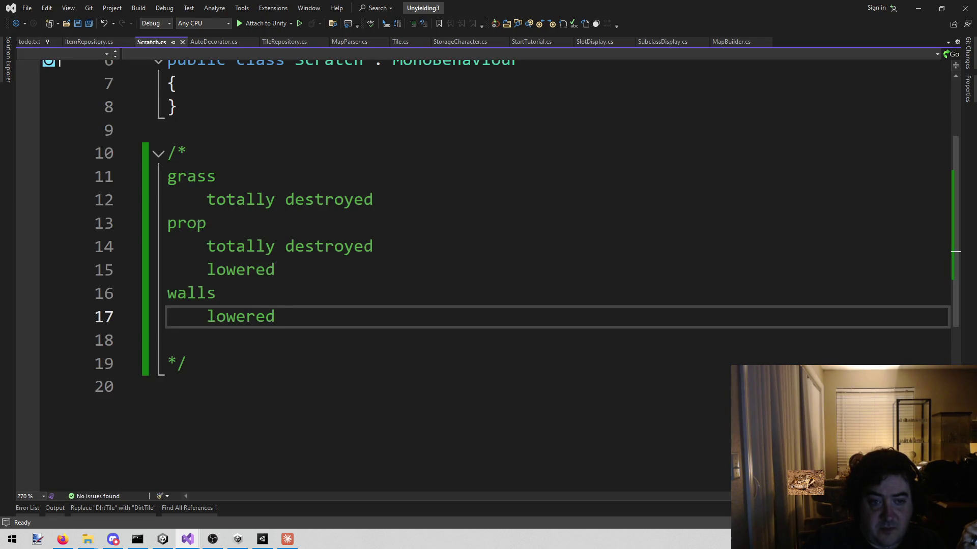
{"action": "mouse_move", "coordinate": [168, 176]}
{"action": "left_mouse_down"}
{"action": "mouse_move", "coordinate": [206, 199]}
{"action": "mouse_move", "coordinate": [313, 320]}
{"action": "left_mouse_up"}
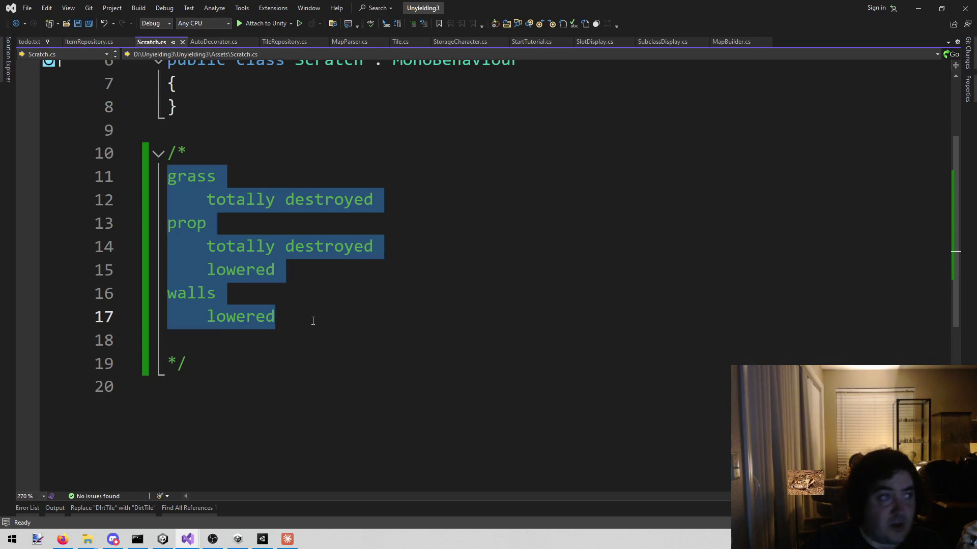
{"action": "left_click", "coordinate": [407, 300]}
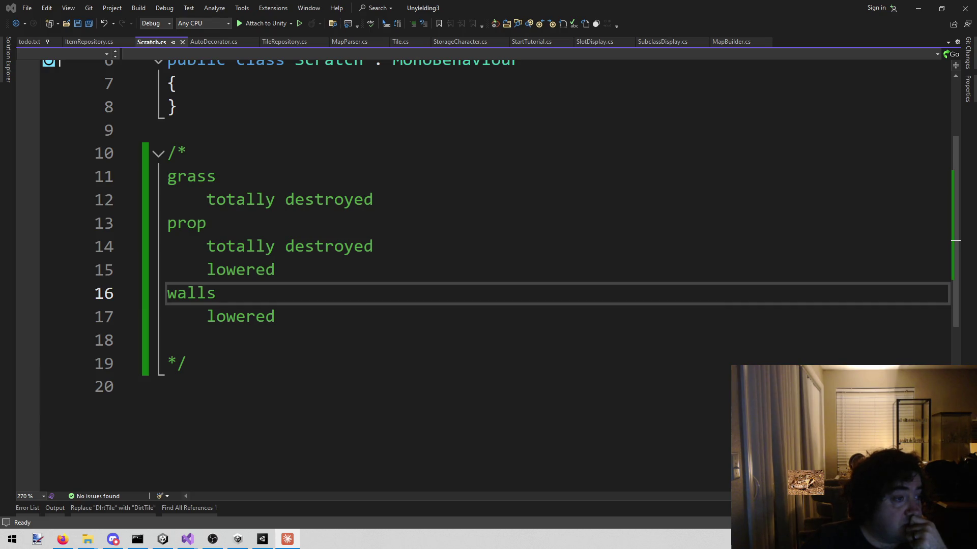
{"action": "key", "text": "alt+Tab"}
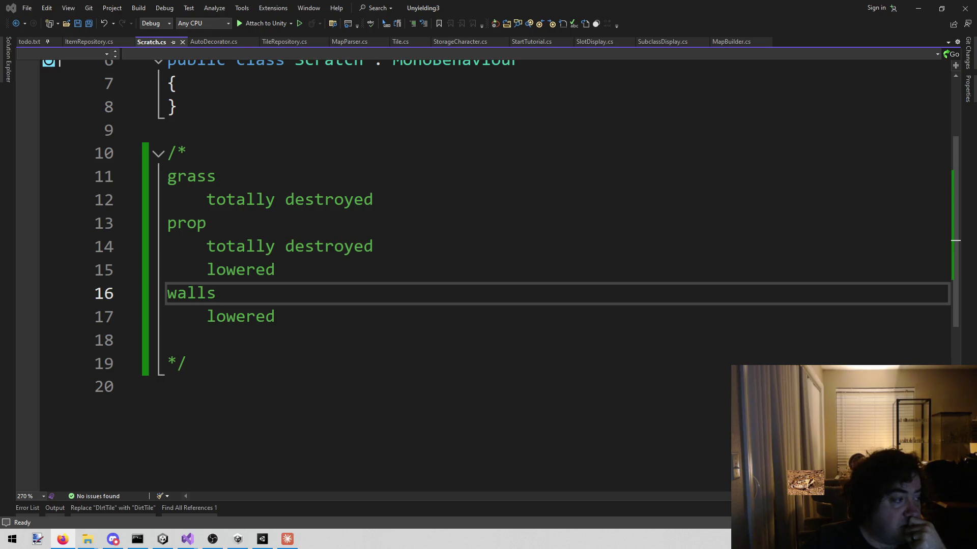
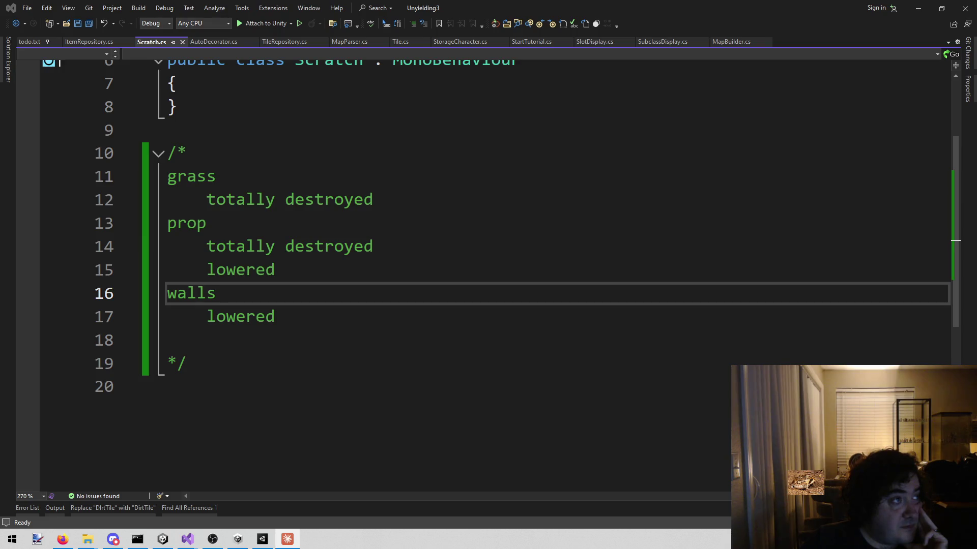
Return to Unity and exit the Left Sign prefab back to the Combat scene
{"action": "left_click", "coordinate": [264, 539]}
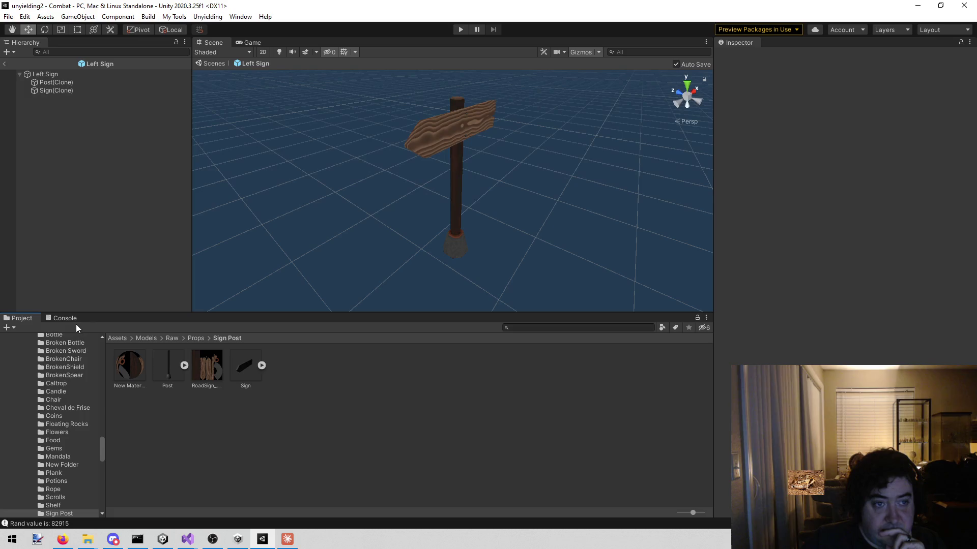
{"action": "left_click", "coordinate": [8, 63]}
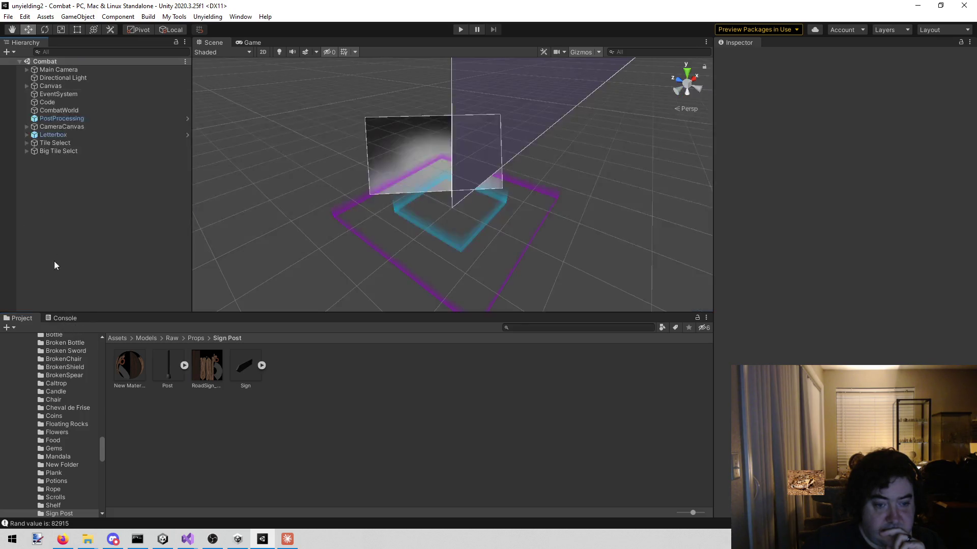
{"action": "scroll", "coordinate": [59, 425], "scroll_direction": "down", "scroll_amount": 4}
{"action": "scroll", "coordinate": [57, 425], "scroll_direction": "down", "scroll_amount": 5}
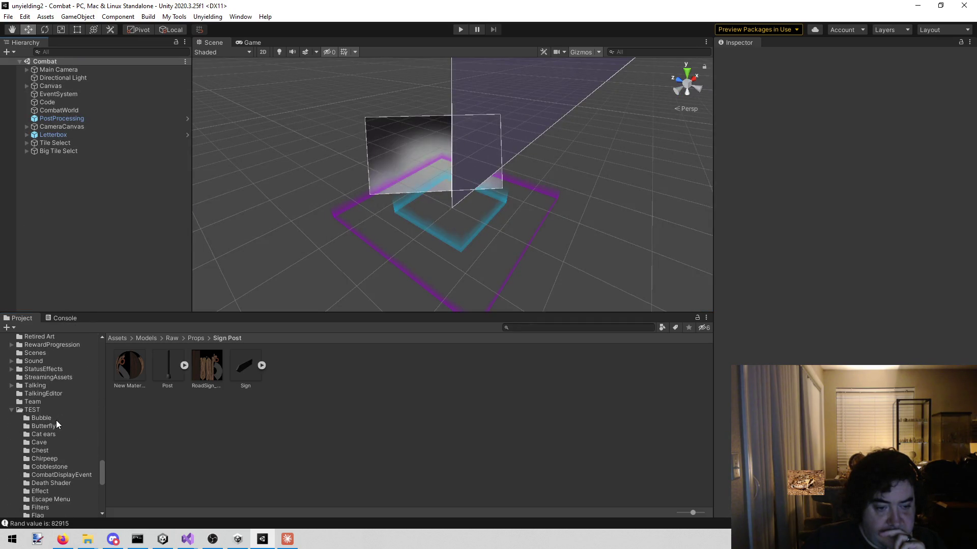
{"action": "scroll", "coordinate": [61, 367], "scroll_direction": "up", "scroll_amount": 2}
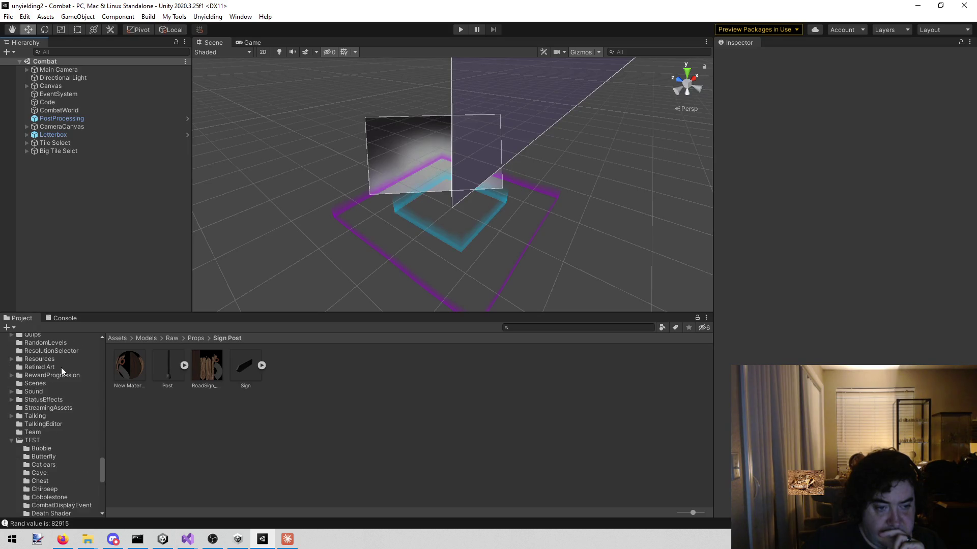
Browse the older project's Assets/Resources folder, then bring up the Unyielding3 project
{"action": "left_click", "coordinate": [59, 353]}
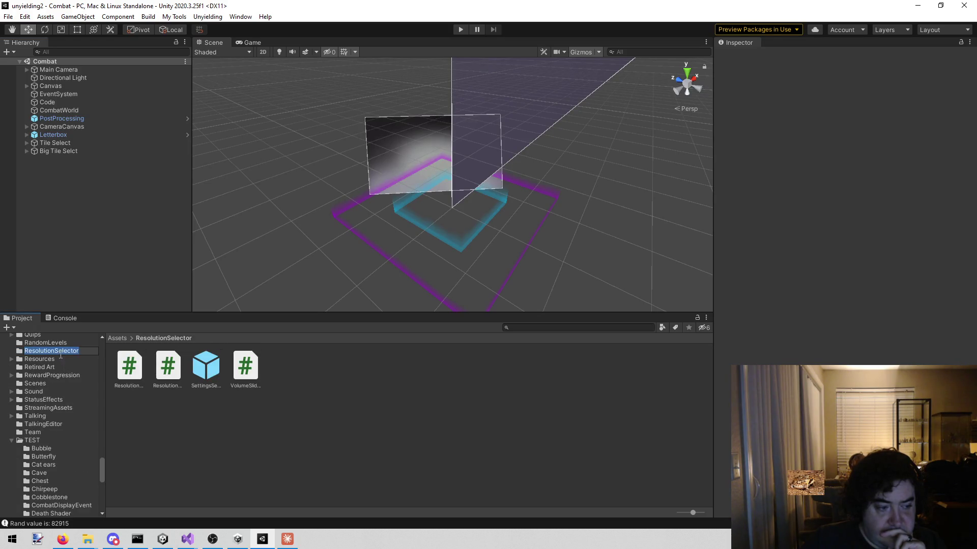
{"action": "left_click", "coordinate": [60, 359]}
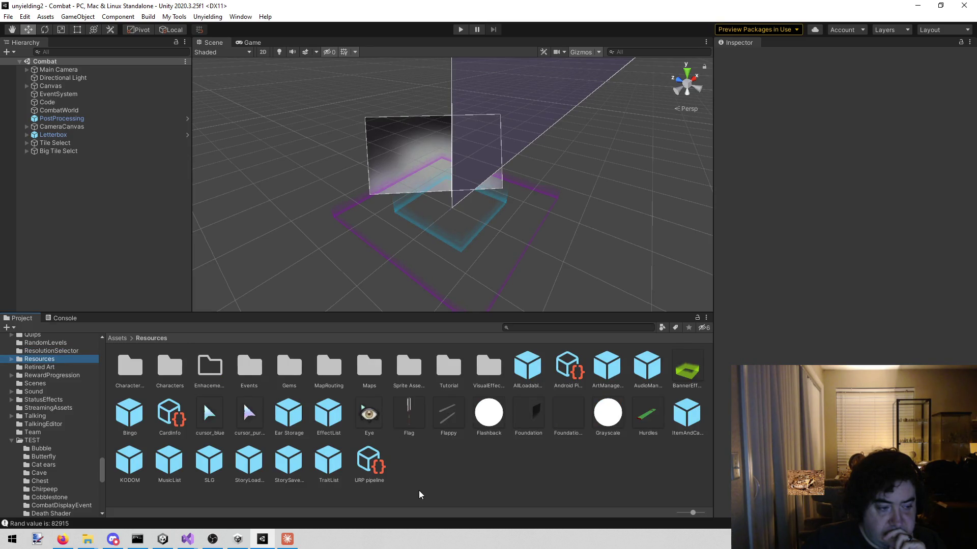
{"action": "left_click", "coordinate": [427, 478]}
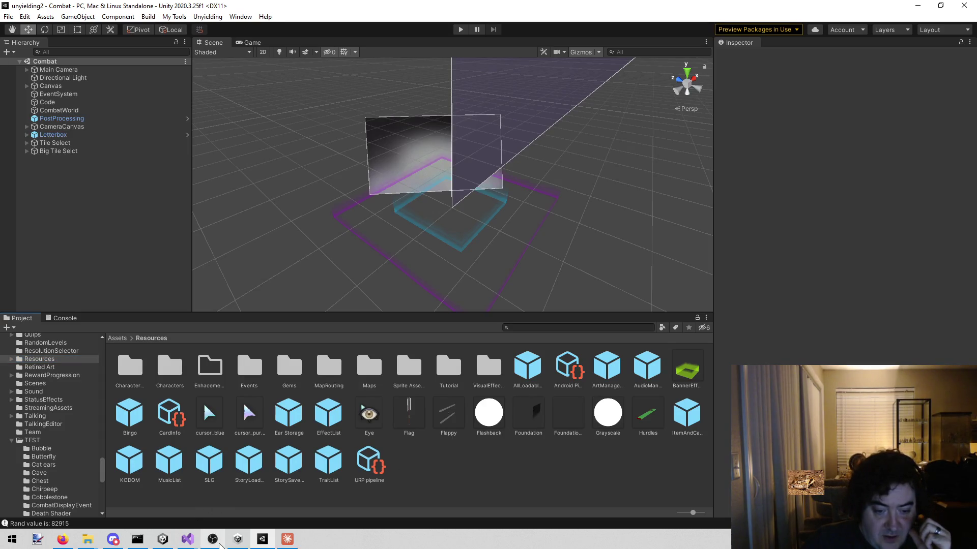
{"action": "left_click", "coordinate": [162, 539]}
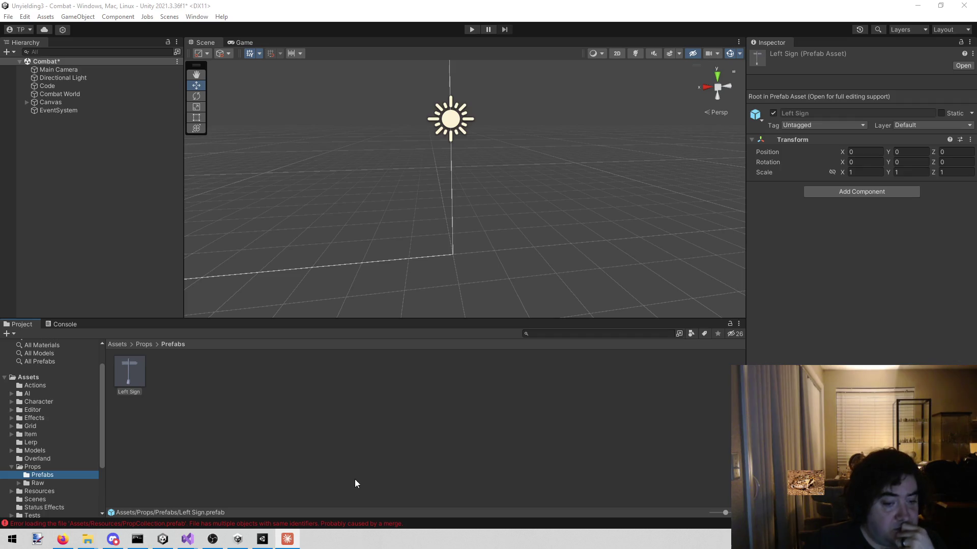
{"action": "left_click", "coordinate": [66, 325]}
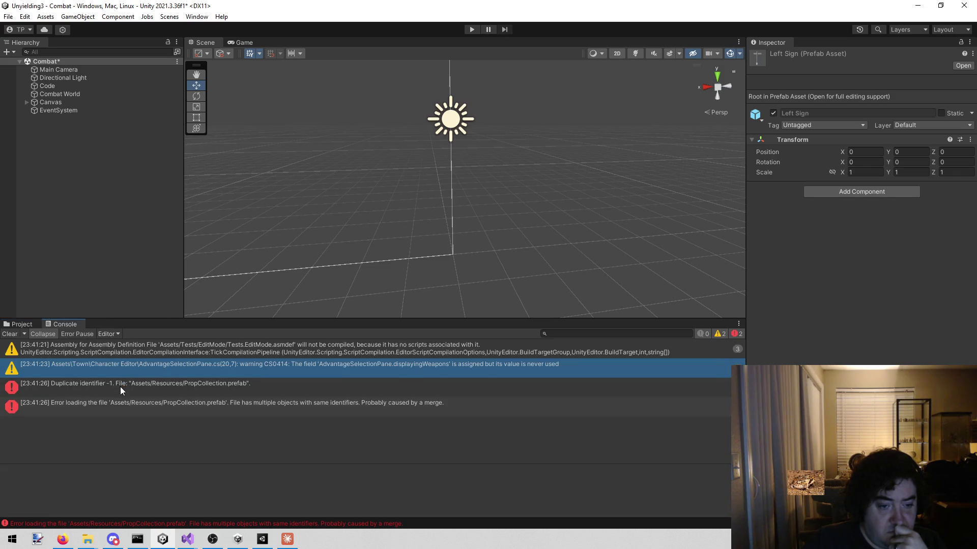
{"action": "left_click", "coordinate": [120, 387]}
{"action": "left_click", "coordinate": [128, 417]}
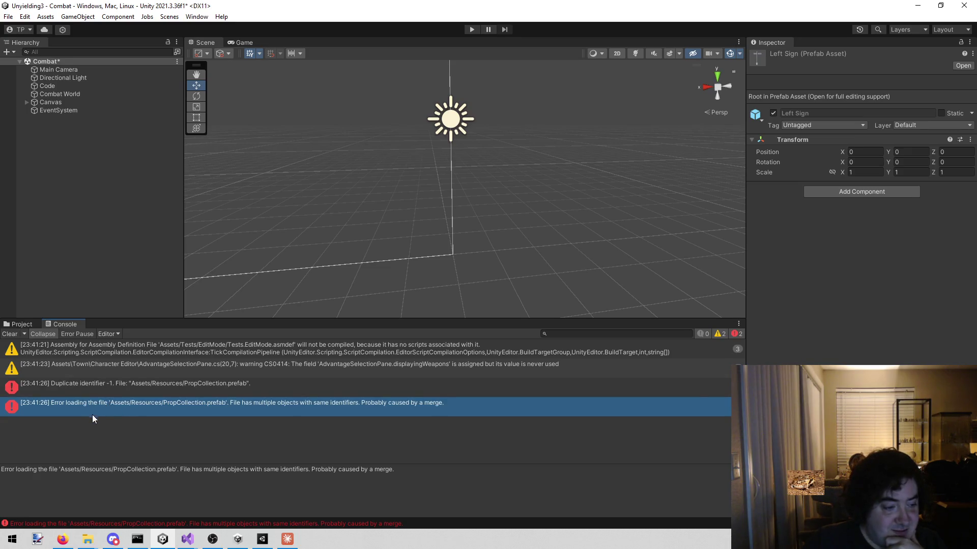
{"action": "key", "text": "alt+Tab"}
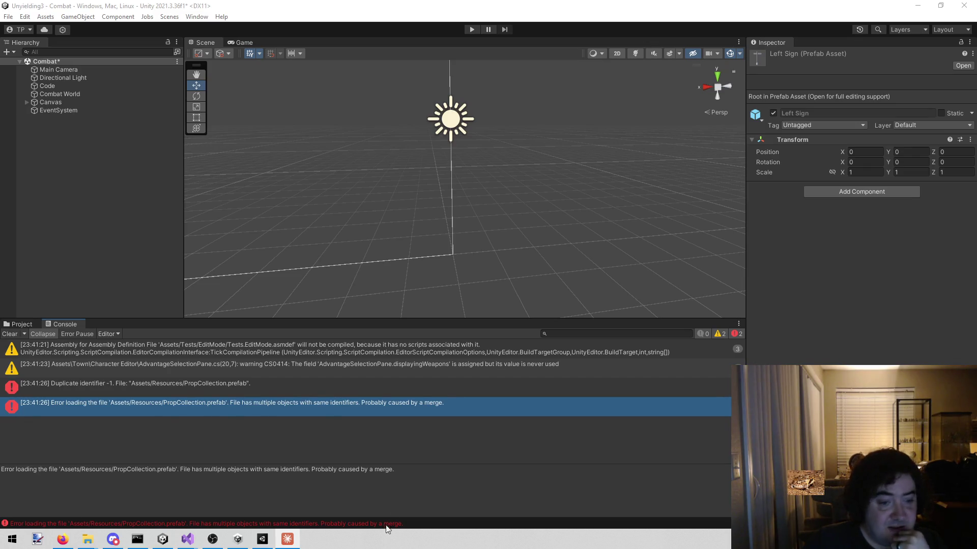
{"action": "left_click", "coordinate": [265, 385]}
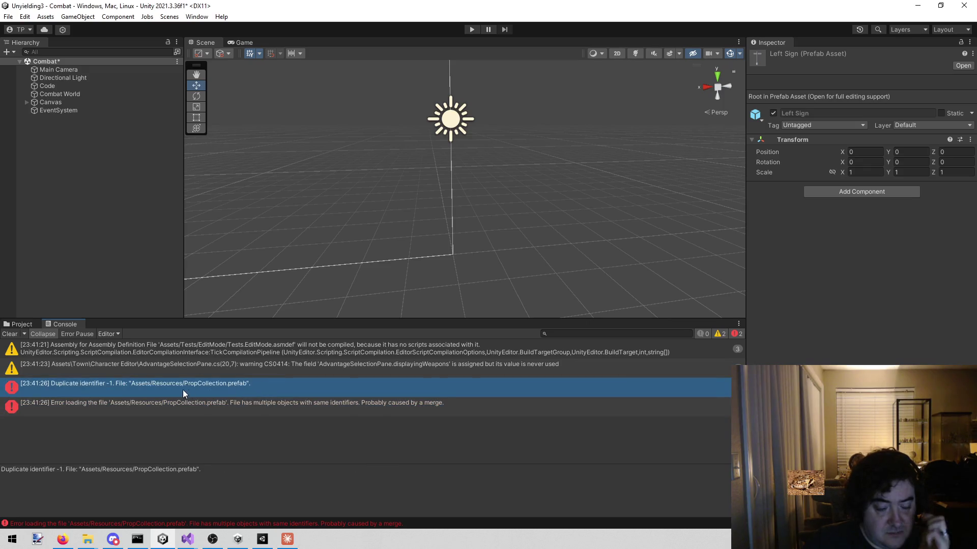
{"action": "left_click", "coordinate": [13, 325]}
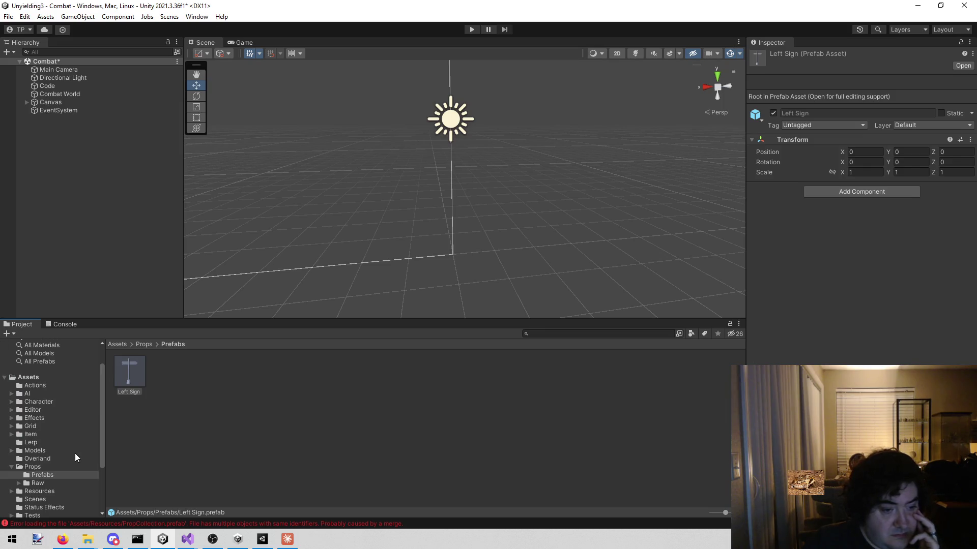
{"action": "left_click", "coordinate": [65, 466]}
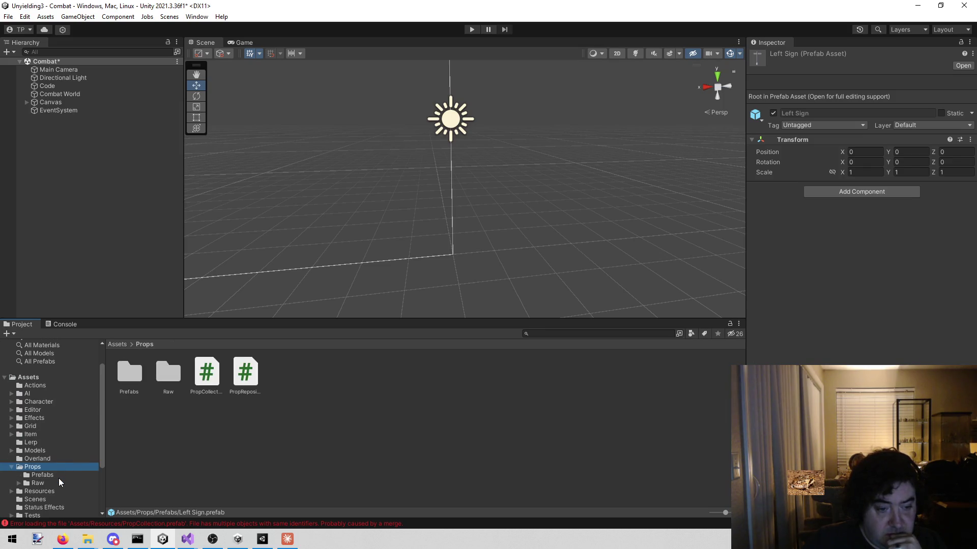
Compare the broken PropCollection prefab with TileScriptableObjectCollection and other Resources assets in the Inspector
{"action": "scroll", "coordinate": [61, 470], "scroll_direction": "down", "scroll_amount": 3}
{"action": "left_click", "coordinate": [62, 461]}
{"action": "left_click", "coordinate": [298, 459]}
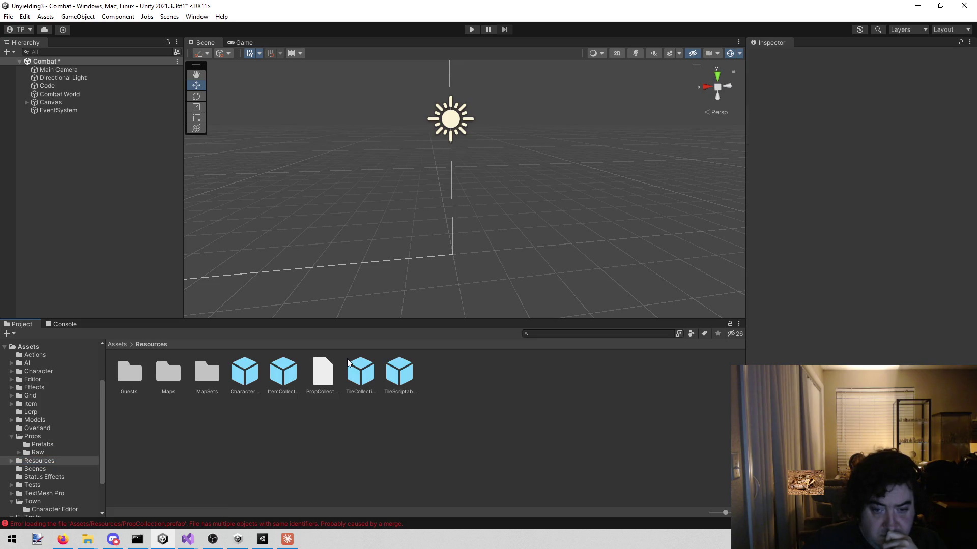
{"action": "left_click", "coordinate": [318, 368]}
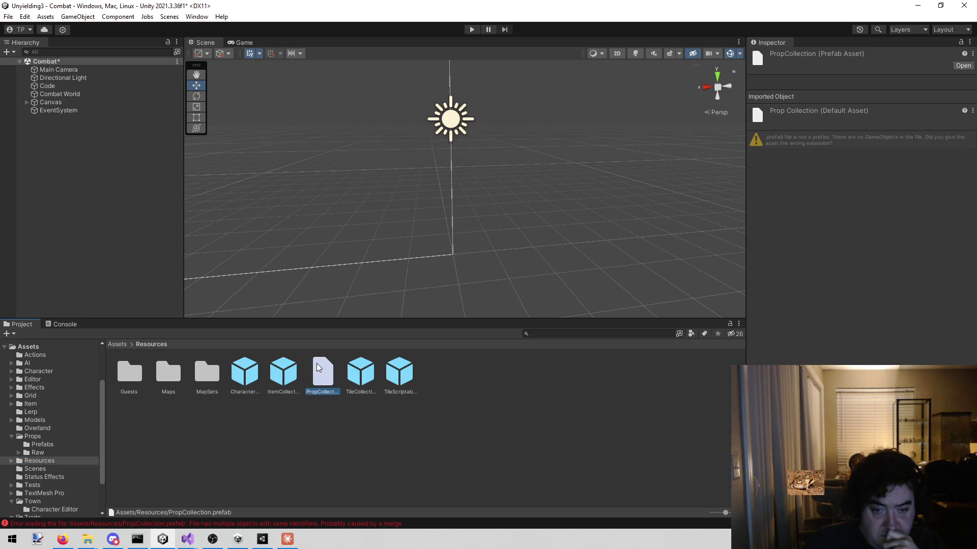
{"action": "left_click", "coordinate": [351, 379]}
{"action": "left_click", "coordinate": [389, 384]}
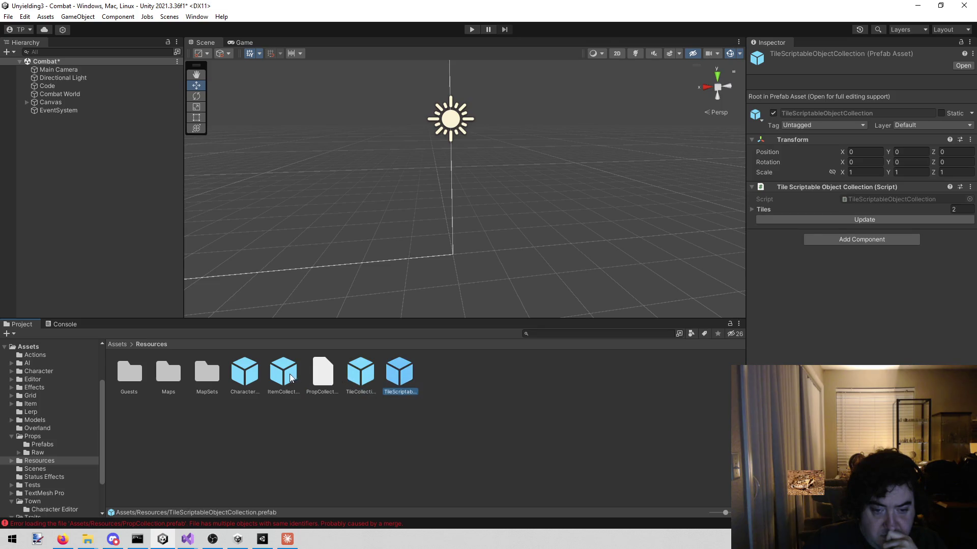
{"action": "left_click", "coordinate": [245, 374]}
{"action": "left_click", "coordinate": [321, 374]}
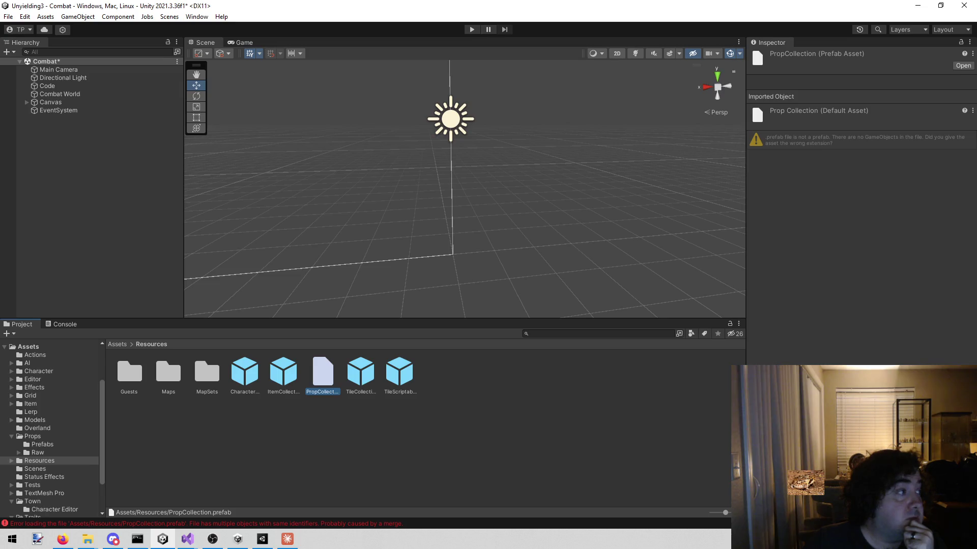
Briefly switch to another application and back to Unity
{"action": "key", "text": "alt+Tab"}
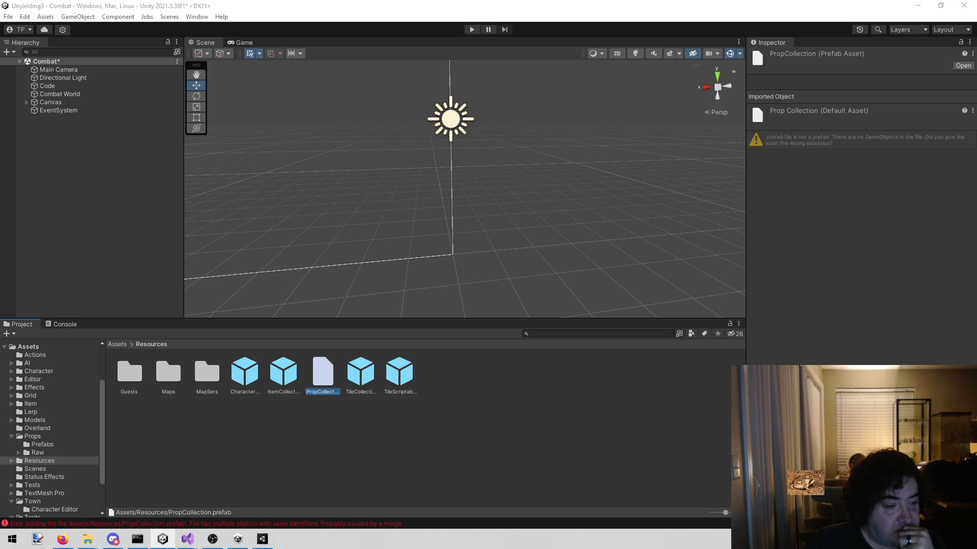
{"action": "left_click", "coordinate": [288, 540]}
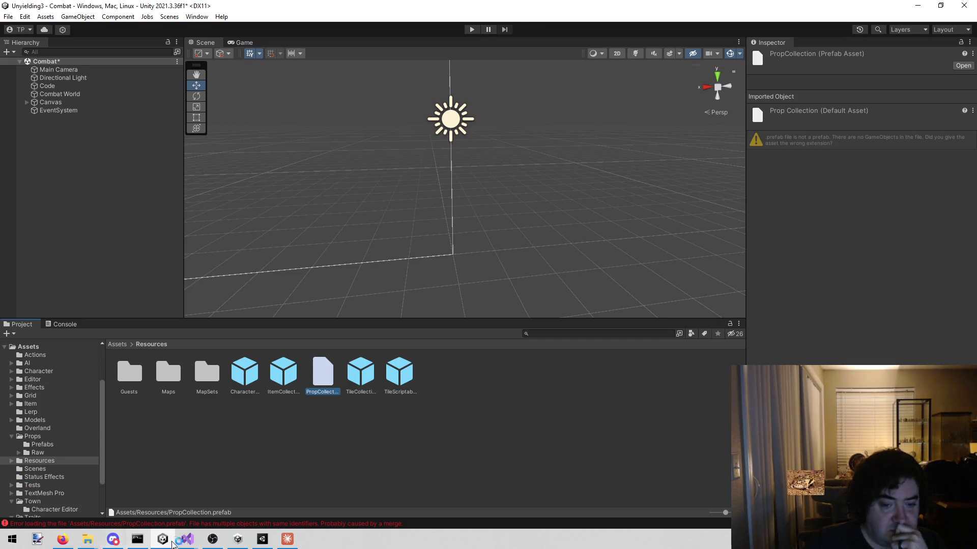
{"action": "left_click", "coordinate": [285, 540]}
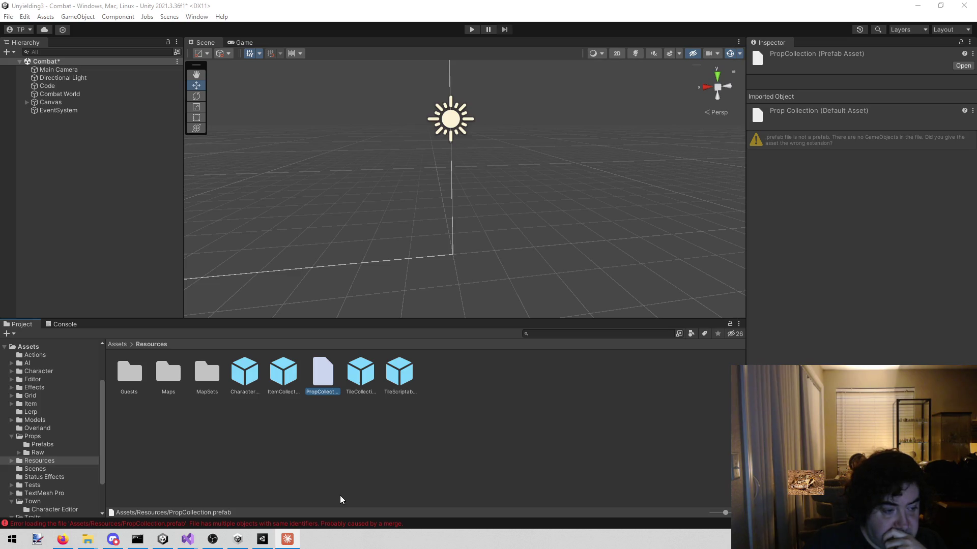
Delete the broken PropCollection prefab and look over the remaining collection assets in Resources
{"action": "right_click", "coordinate": [326, 375]}
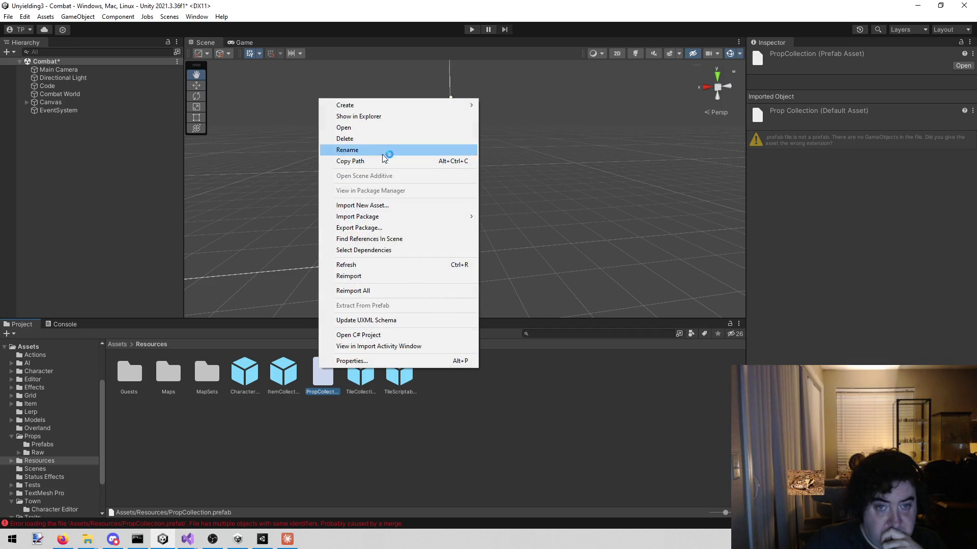
{"action": "left_click", "coordinate": [384, 139]}
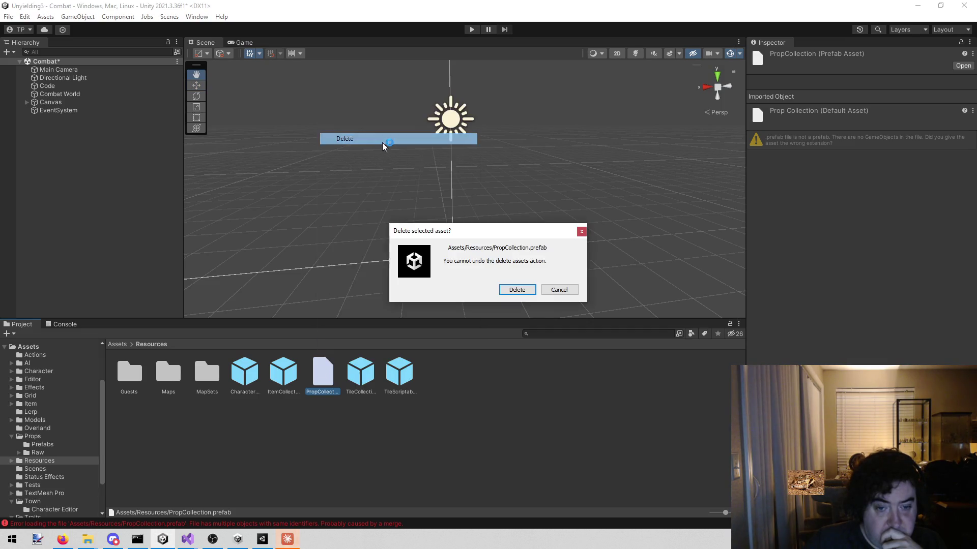
{"action": "left_click", "coordinate": [521, 289]}
{"action": "left_click", "coordinate": [251, 374]}
{"action": "left_click", "coordinate": [273, 378]}
{"action": "left_click", "coordinate": [329, 381]}
{"action": "key", "text": "Right"}
{"action": "left_click", "coordinate": [333, 378]}
{"action": "left_click", "coordinate": [283, 372]}
Create an empty GameObject in the scene named PropCollection
{"action": "right_click", "coordinate": [315, 441]}
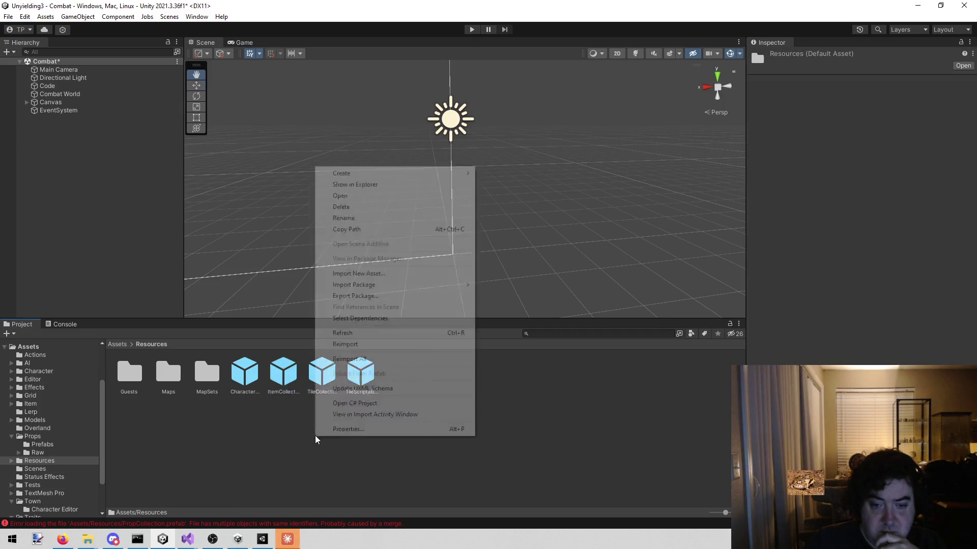
{"action": "left_click", "coordinate": [71, 194]}
{"action": "right_click", "coordinate": [71, 193]}
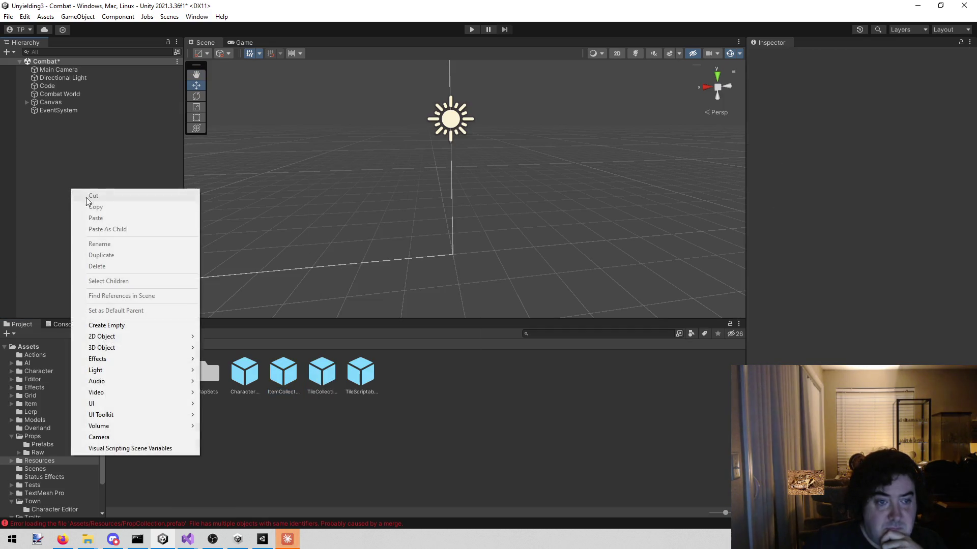
{"action": "left_click", "coordinate": [139, 326]}
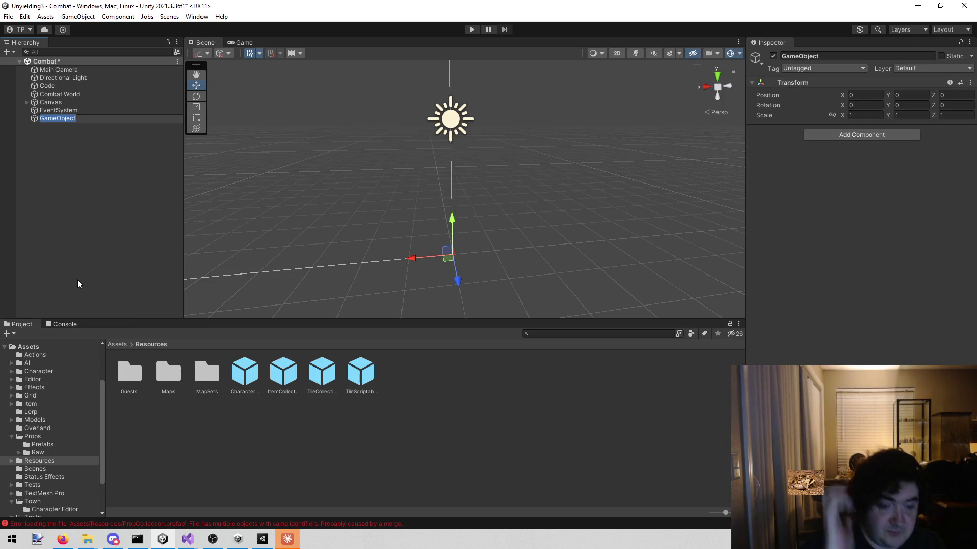
{"action": "type", "text": "PropCollection"}
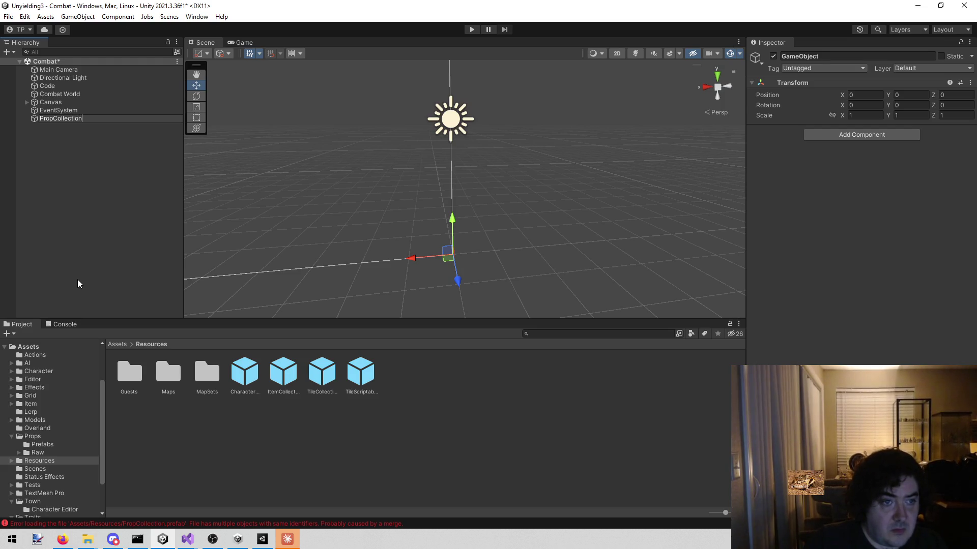
{"action": "key", "text": "Return"}
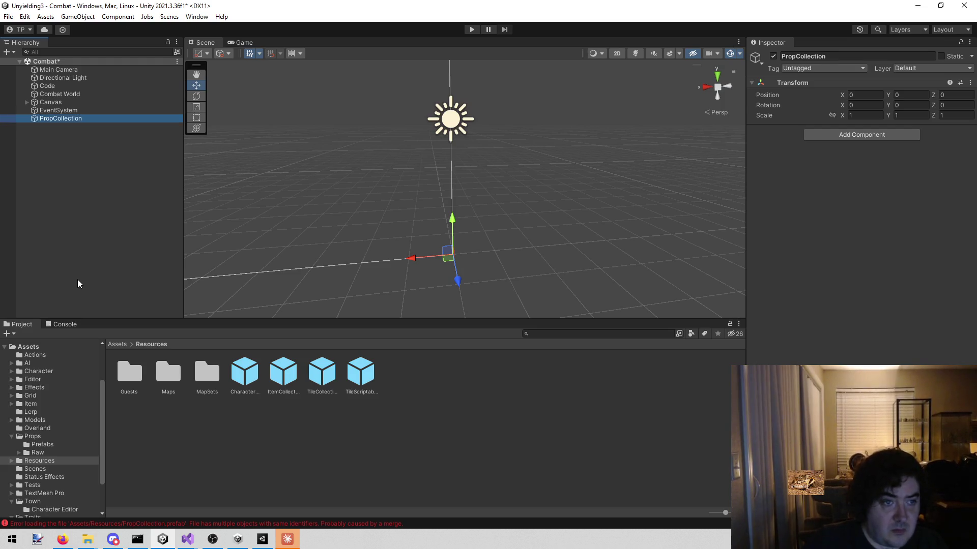
Add a Prop Collection component to the PropCollection object
{"action": "left_click", "coordinate": [904, 133]}
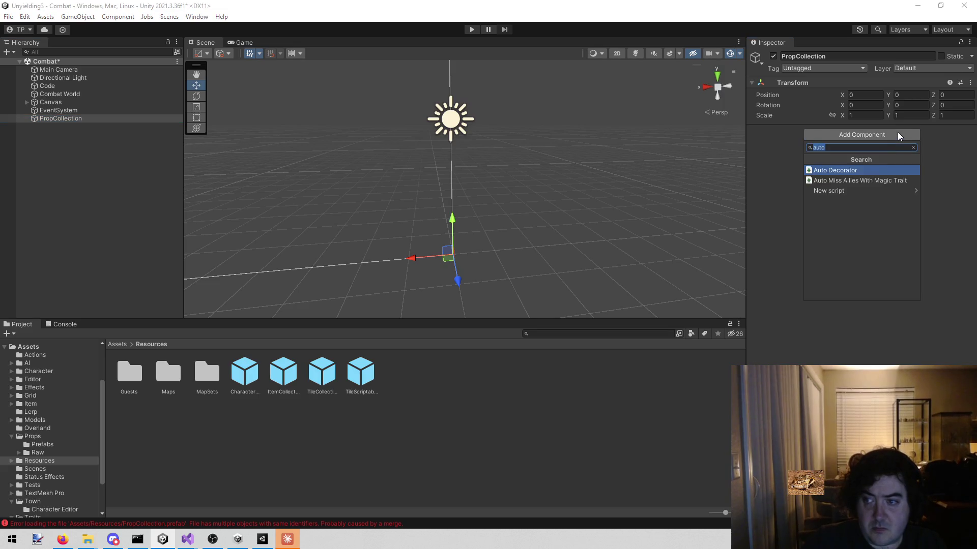
{"action": "type", "text": "propo"}
{"action": "key", "text": "BackSpace"}
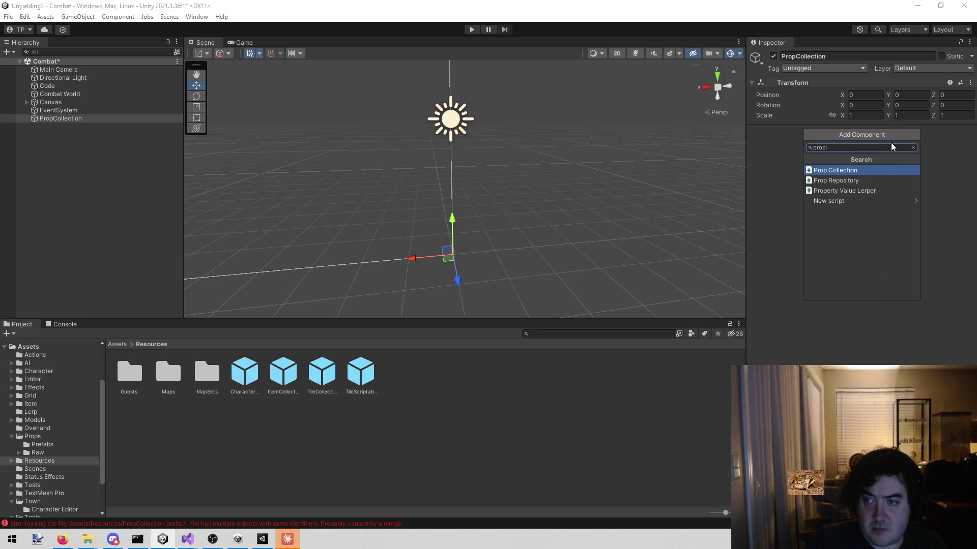
{"action": "key", "text": "Return"}
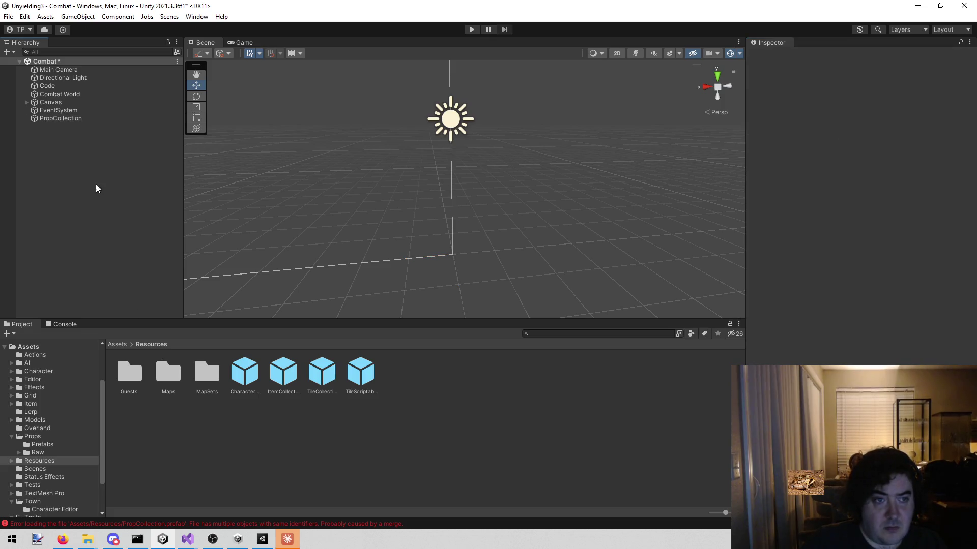
Save PropCollection as a prefab in Resources and delete the scene copy
{"action": "mouse_move", "coordinate": [71, 119]}
{"action": "left_mouse_down"}
{"action": "mouse_move", "coordinate": [422, 399]}
{"action": "mouse_move", "coordinate": [464, 390]}
{"action": "left_mouse_up"}
{"action": "left_click", "coordinate": [70, 120]}
{"action": "right_click", "coordinate": [69, 121]}
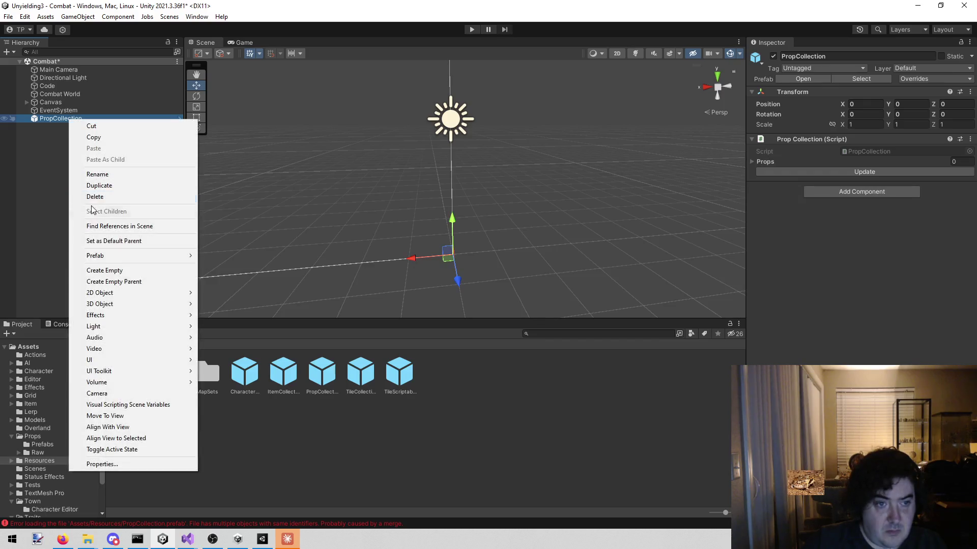
{"action": "left_click", "coordinate": [102, 197]}
Update the new PropCollection prefab and confirm its Props list holds 1 entry
{"action": "left_click", "coordinate": [321, 371]}
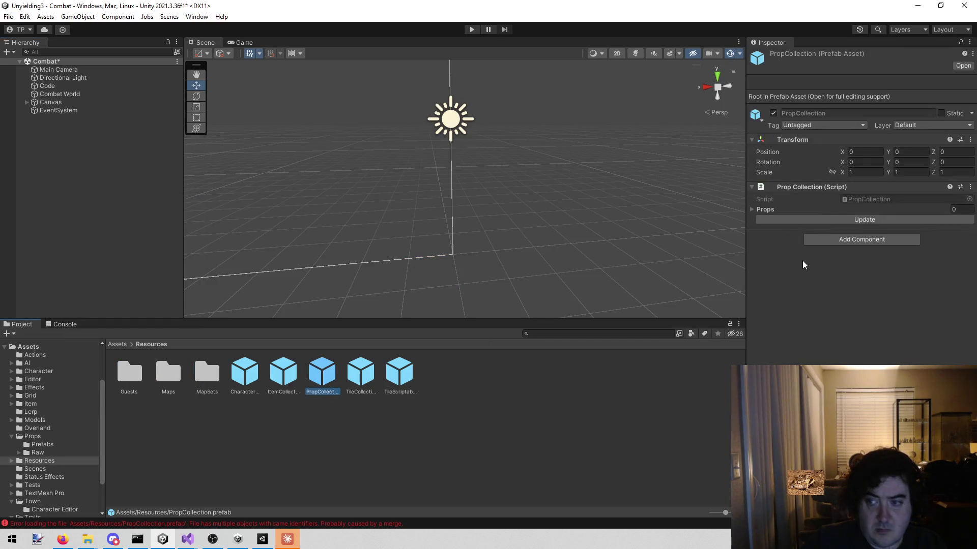
{"action": "left_click", "coordinate": [819, 220]}
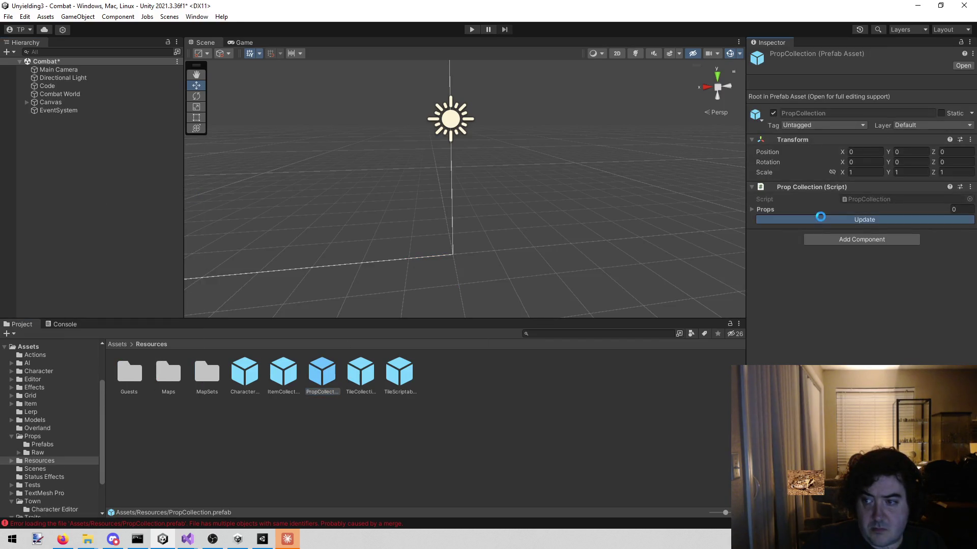
{"action": "left_click", "coordinate": [751, 210]}
{"action": "left_click", "coordinate": [751, 210]}
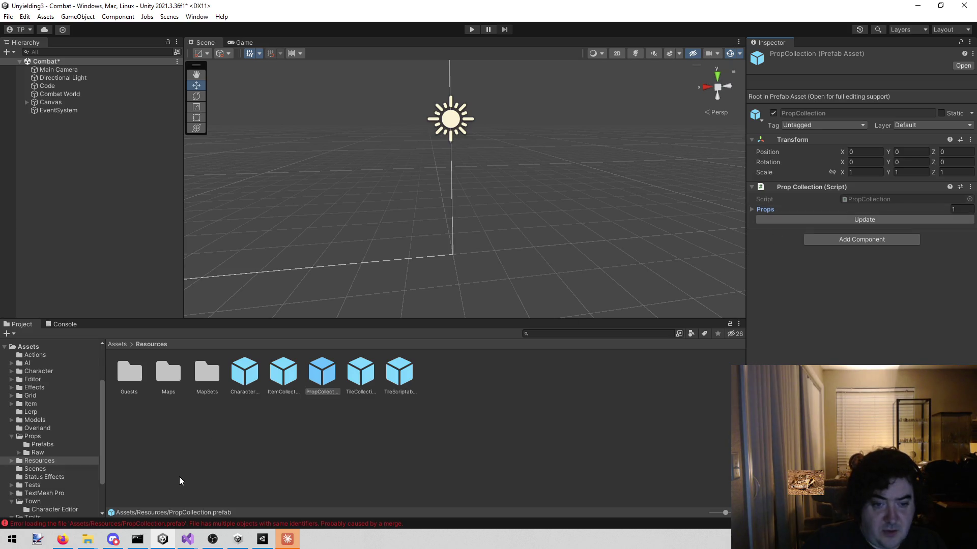
{"action": "left_click", "coordinate": [287, 540]}
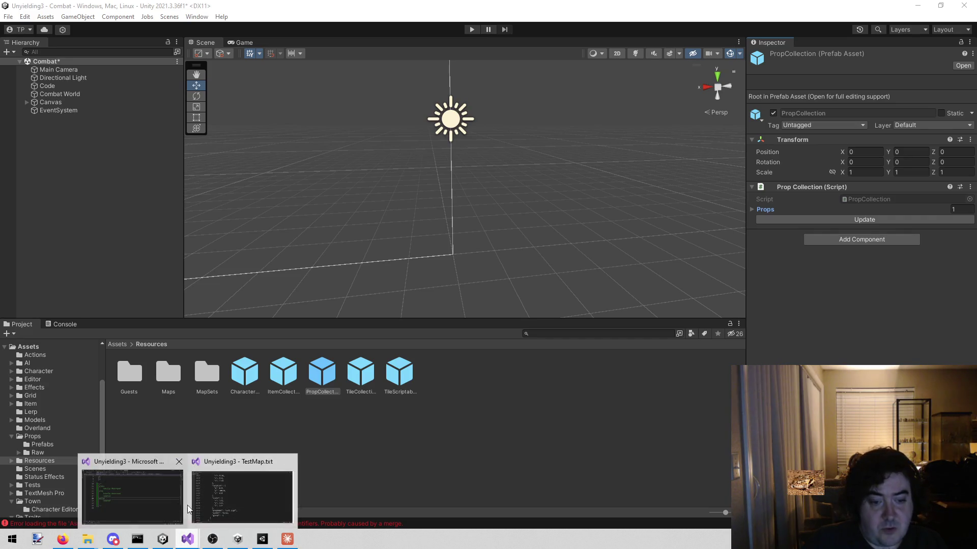
In Visual Studio, open PropRepository.cs via Shift+Alt+O with the filter 'pr'
{"action": "mouse_move", "coordinate": [188, 543]}
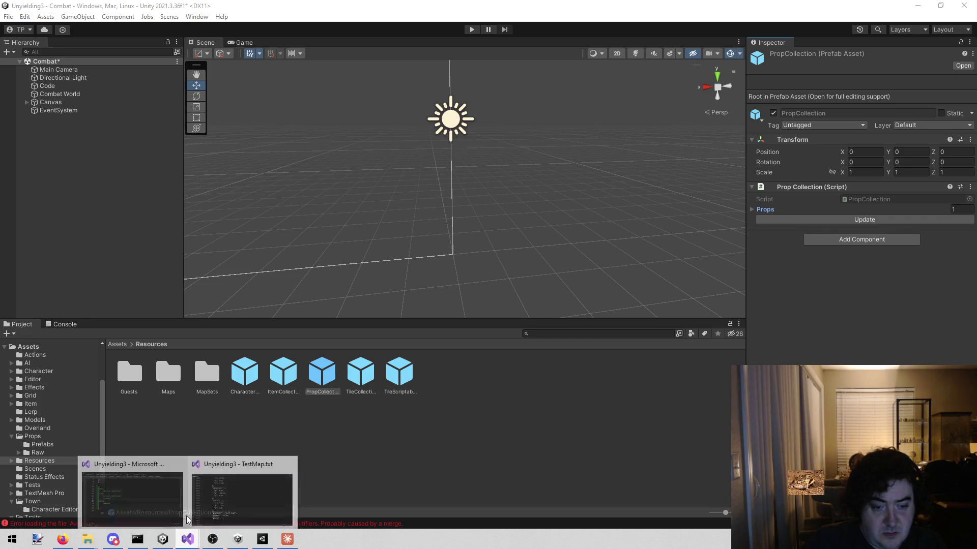
{"action": "left_click", "coordinate": [132, 496]}
{"action": "left_click", "coordinate": [384, 249]}
{"action": "key", "text": "alt+shift+o"}
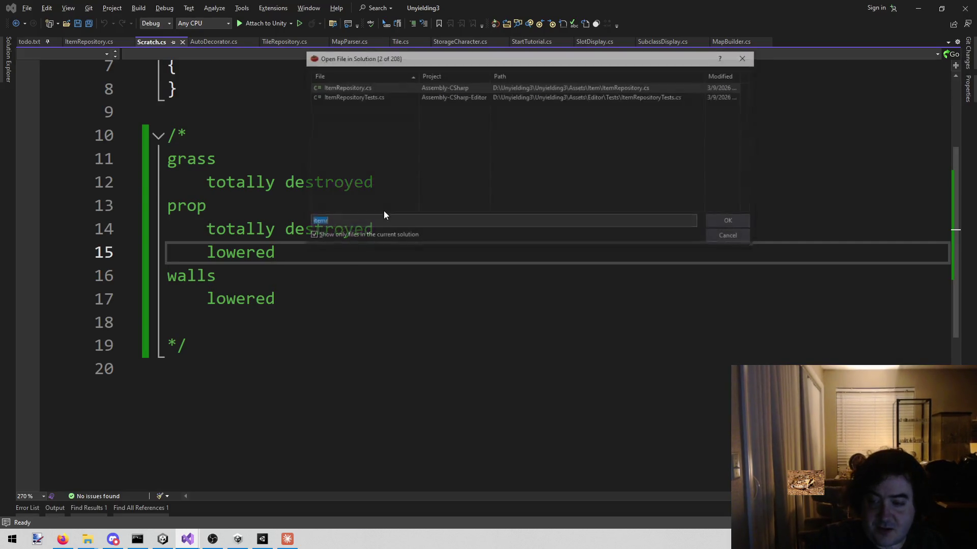
{"action": "type", "text": "pr"}
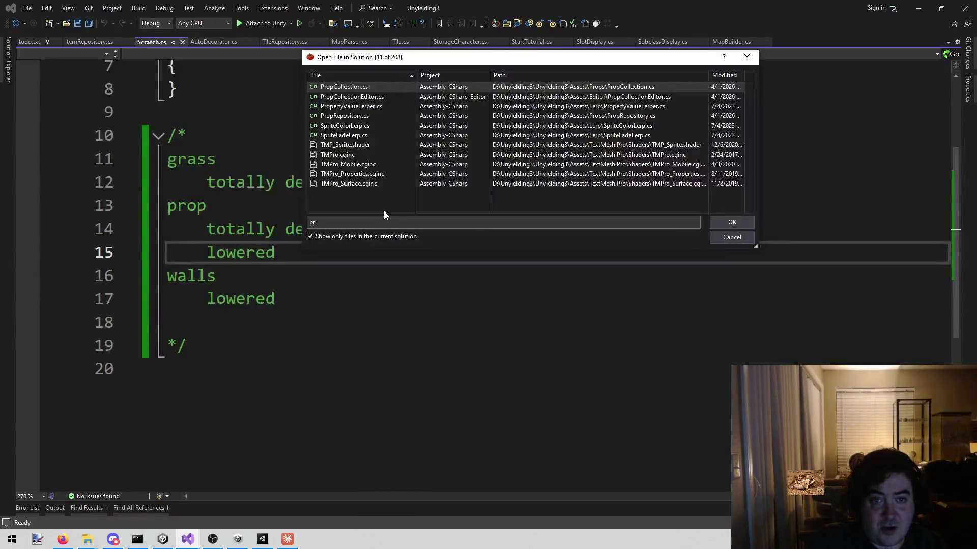
{"action": "key", "text": "Down"}
{"action": "key", "text": "Down"}
{"action": "key", "text": "Down"}
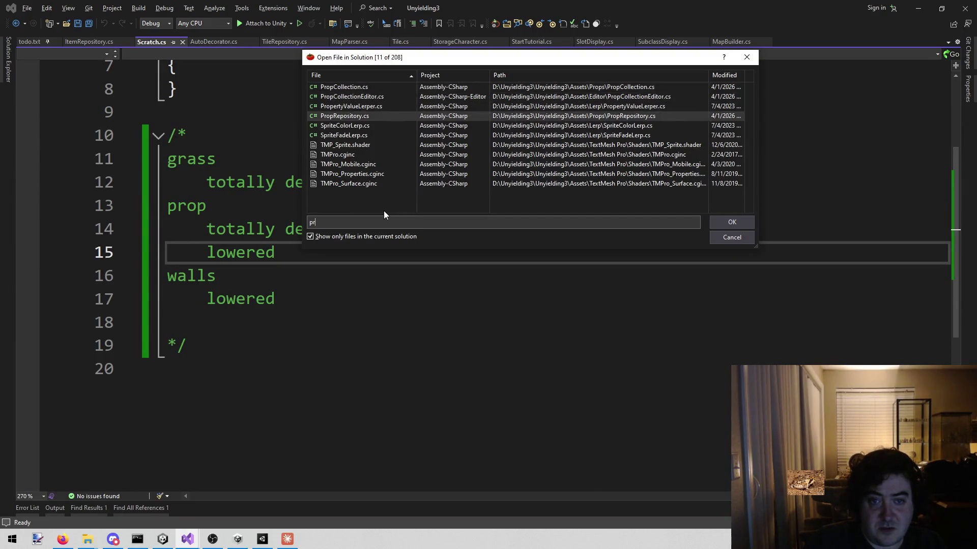
{"action": "key", "text": "Return"}
Review PropRepository.cs, highlighting the PropCollection resource name and the PropRepository class name
{"action": "double_click", "coordinate": [794, 340]}
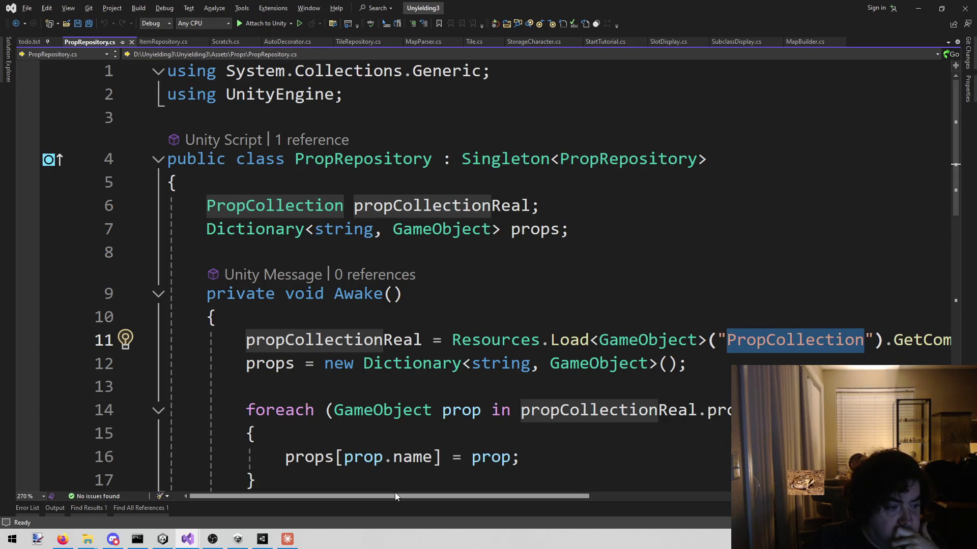
{"action": "mouse_move", "coordinate": [415, 499]}
{"action": "left_mouse_down"}
{"action": "mouse_move", "coordinate": [591, 529]}
{"action": "mouse_move", "coordinate": [688, 523]}
{"action": "mouse_move", "coordinate": [477, 321]}
{"action": "left_mouse_up"}
{"action": "scroll", "coordinate": [477, 321], "scroll_direction": "down", "scroll_amount": 6}
{"action": "scroll", "coordinate": [476, 321], "scroll_direction": "up", "scroll_amount": 6}
{"action": "double_click", "coordinate": [338, 158]}
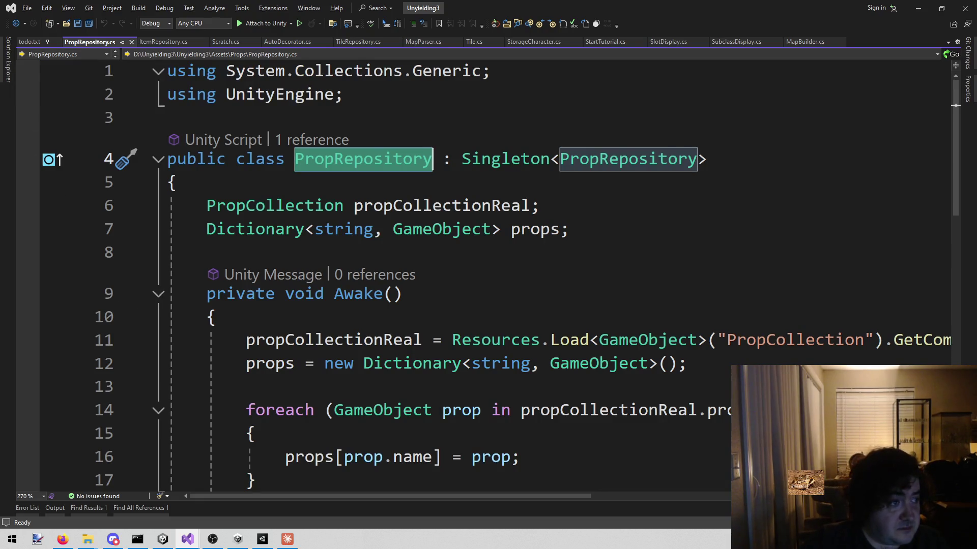
{"action": "key", "text": "alt+Tab"}
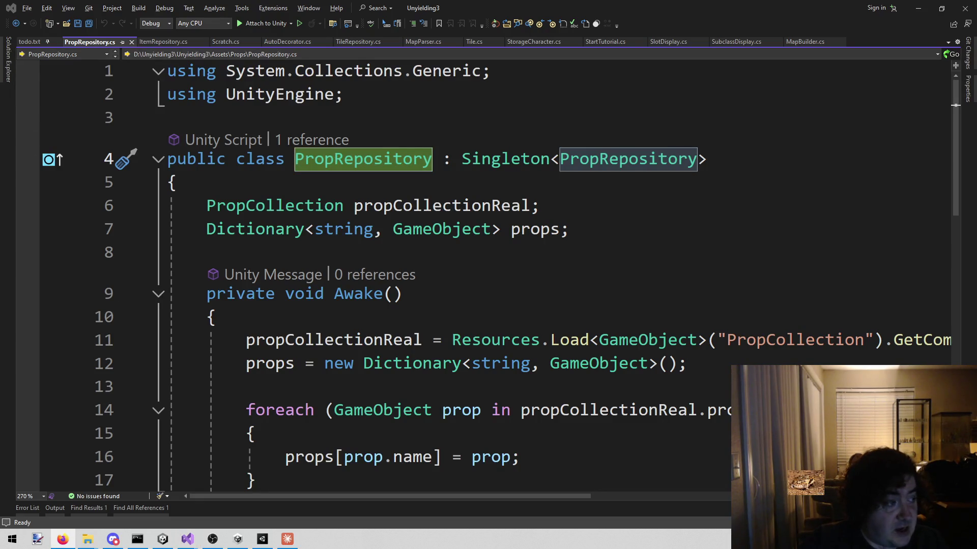